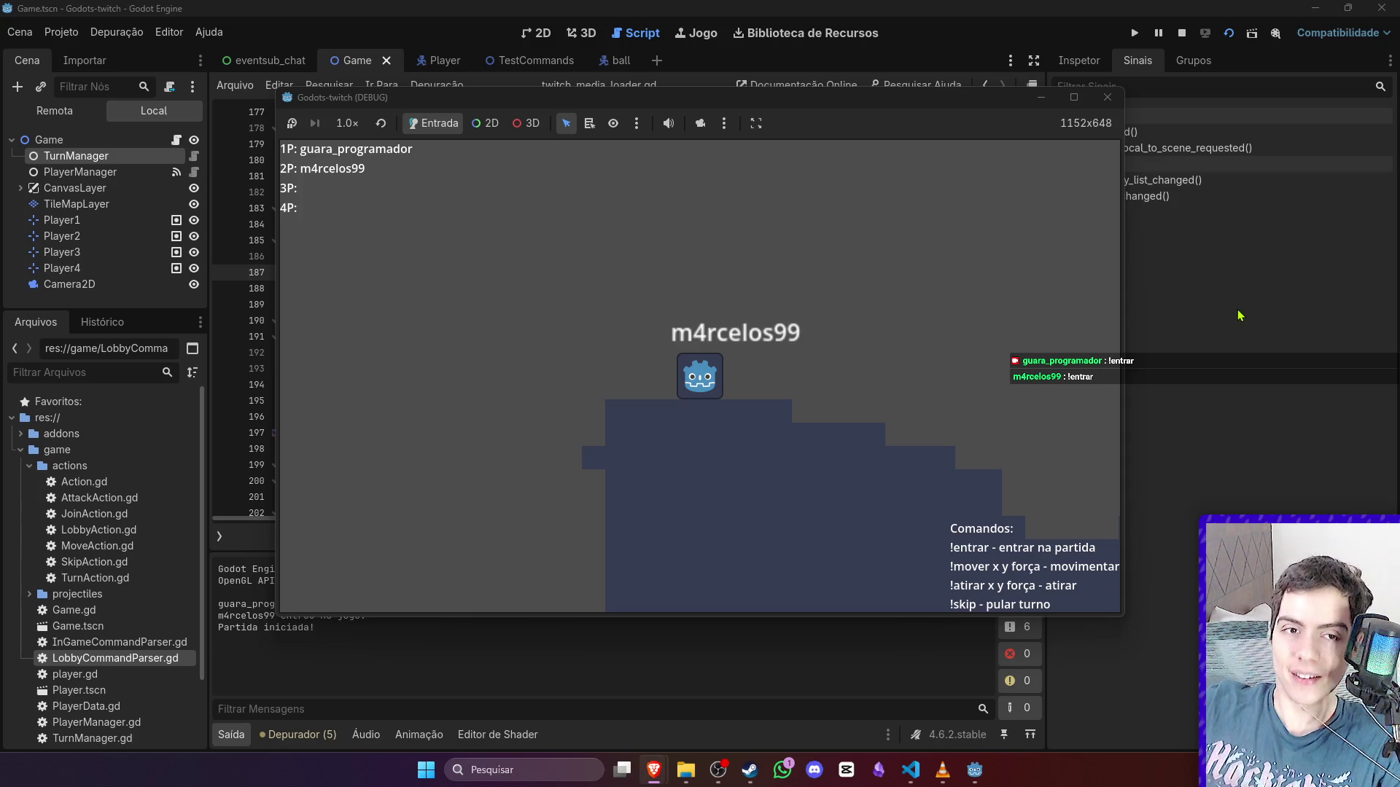
# Step: Open TurnManager.gd to review start_game and next_turn, then raise the running game window
pyautogui.click(1240, 315)
pyautogui.scroll(3, 492, 195)
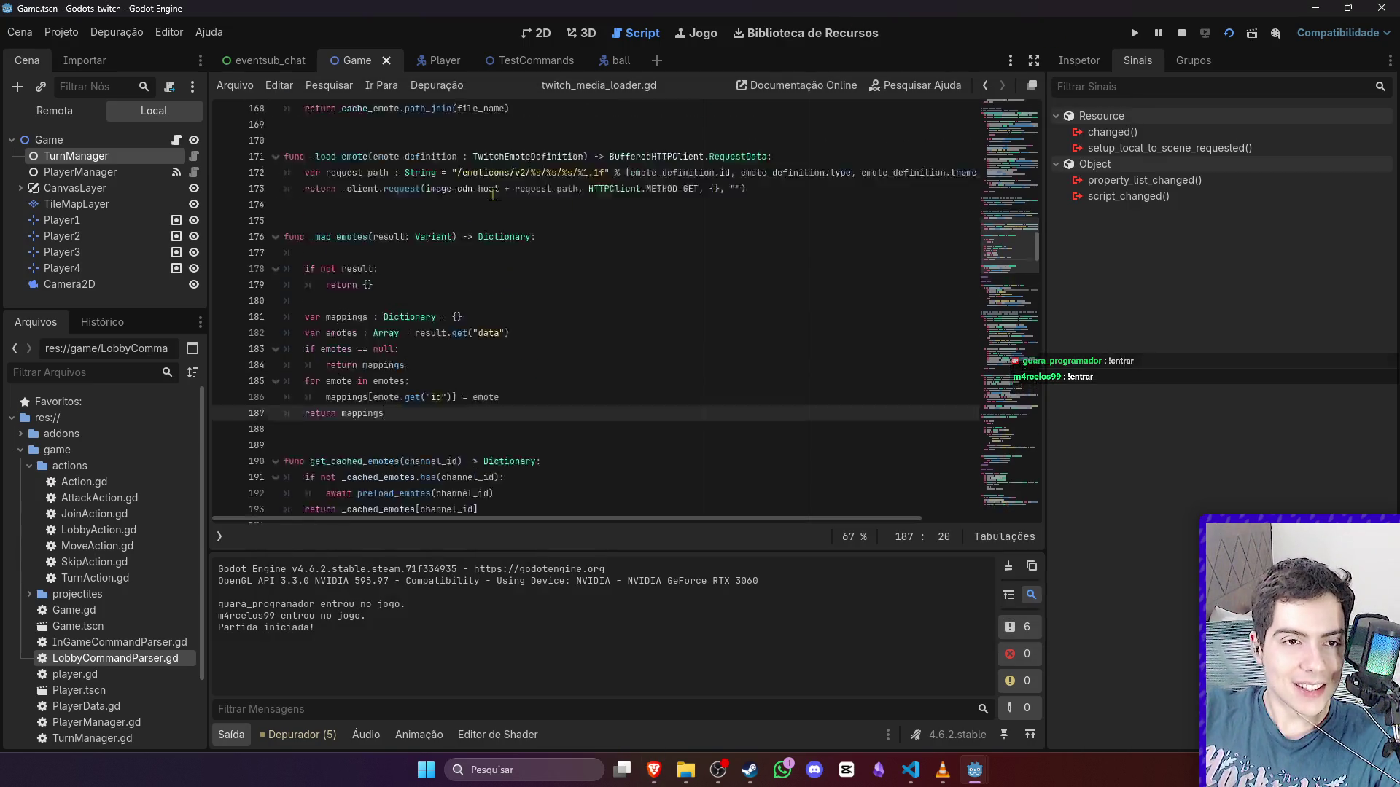
pyautogui.click(194, 156)
pyautogui.scroll(3, 366, 237)
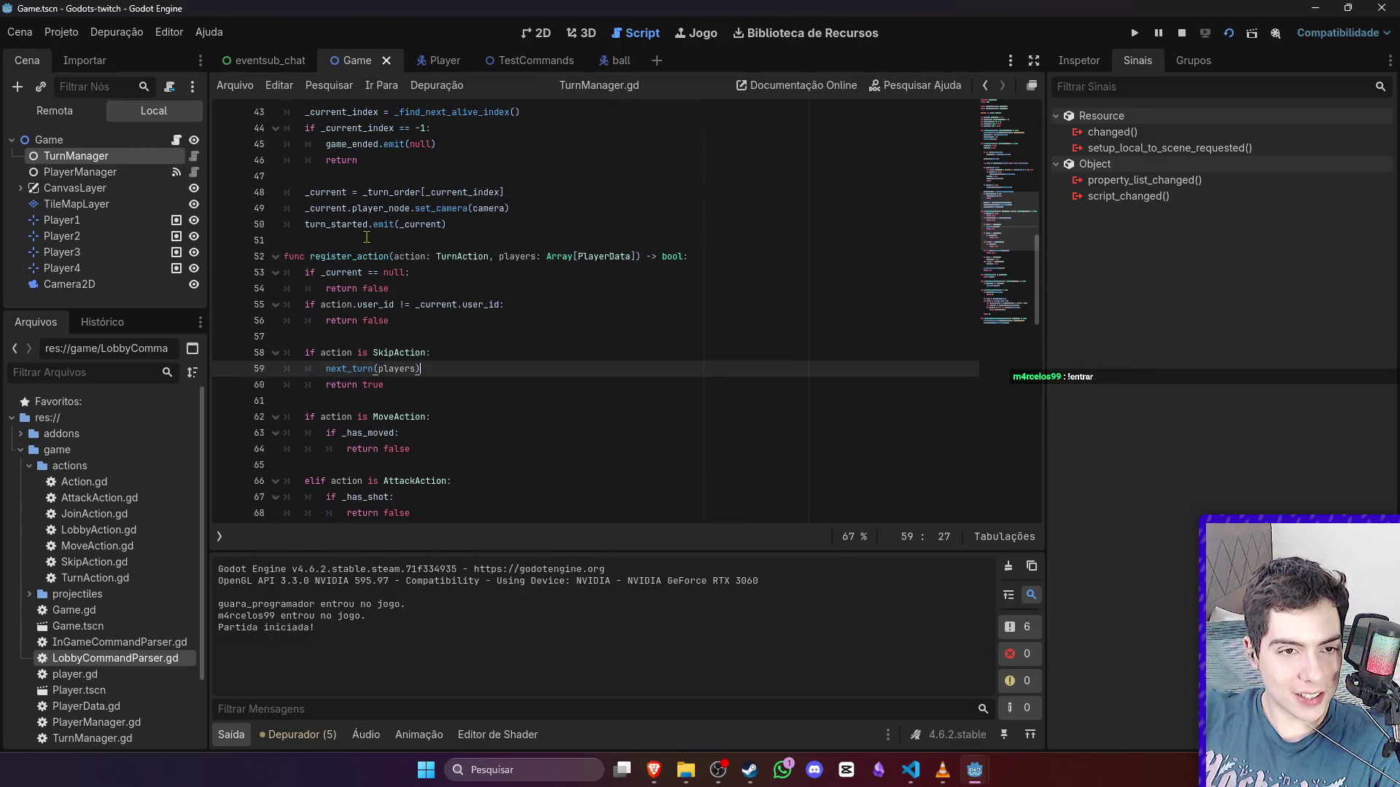
pyautogui.scroll(10, 492, 302)
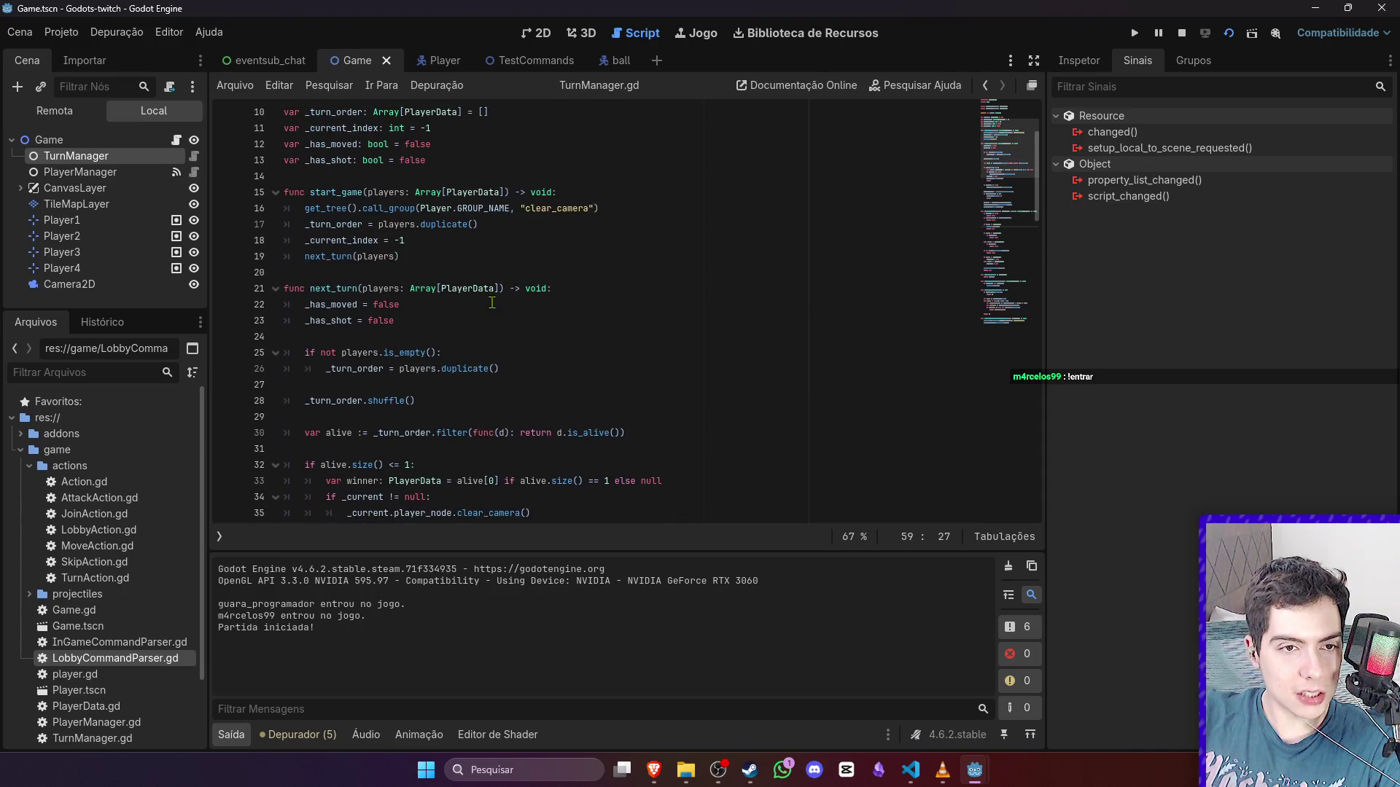
pyautogui.moveTo(975, 769)
pyautogui.click(1014, 686)
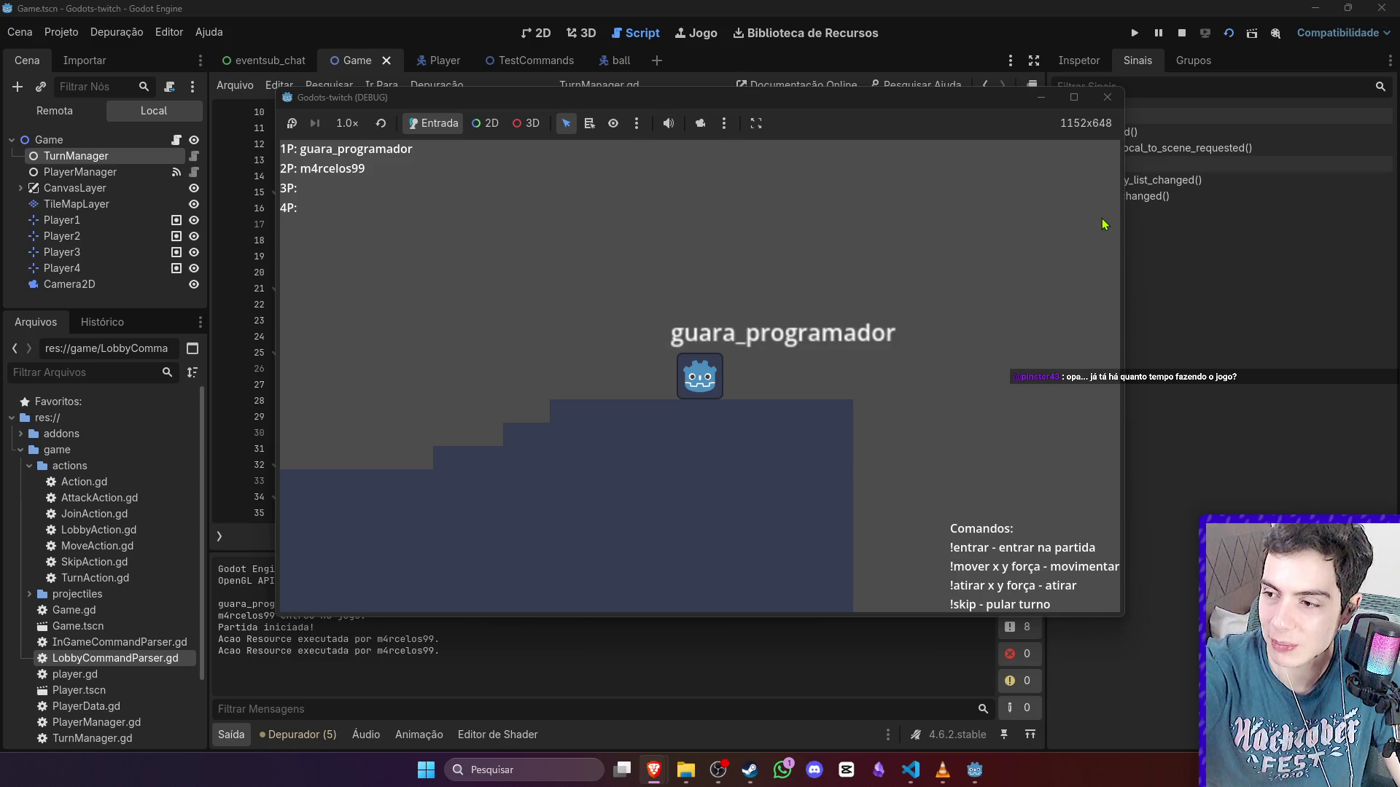
pyautogui.moveTo(1214, 181)
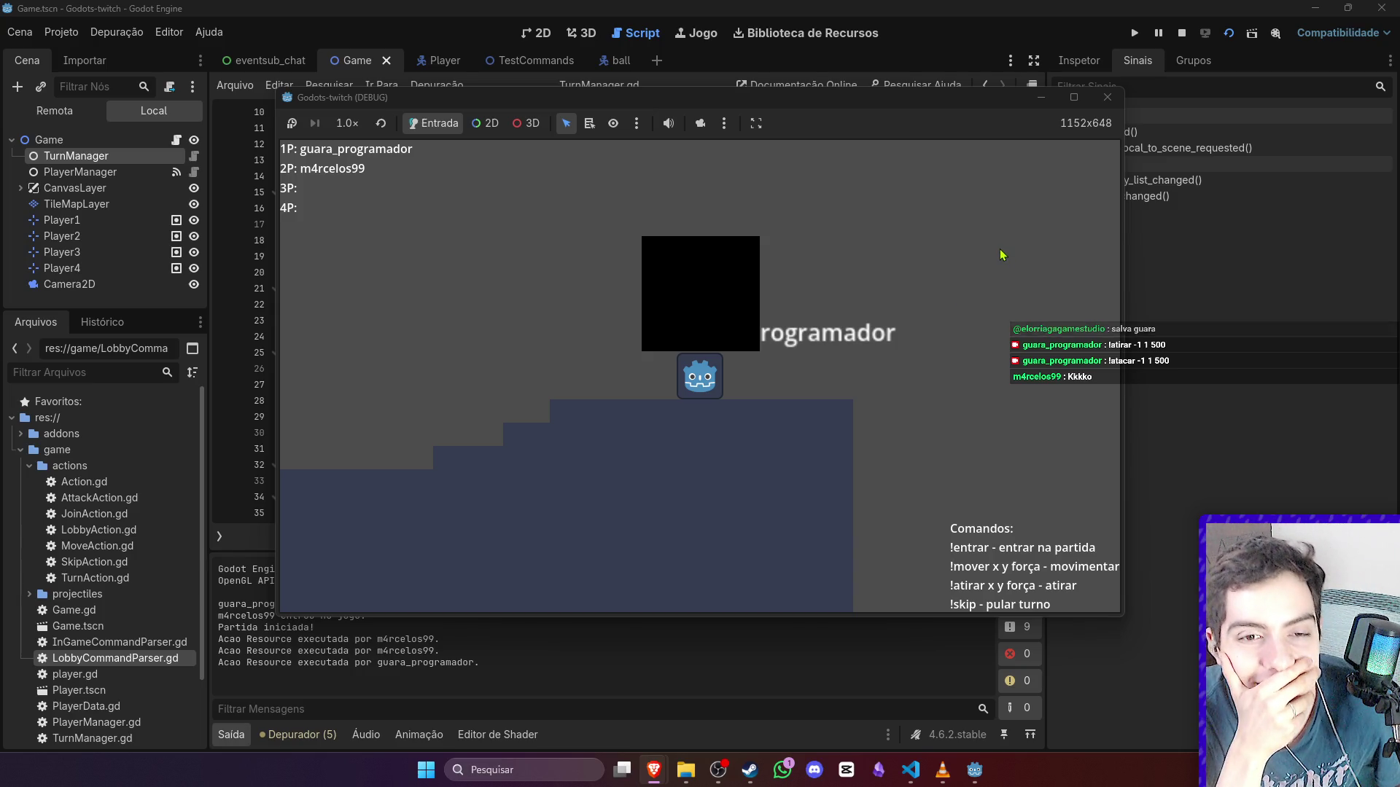
# Step: Stop the running game from the top-right toolbar
pyautogui.click(1184, 35)
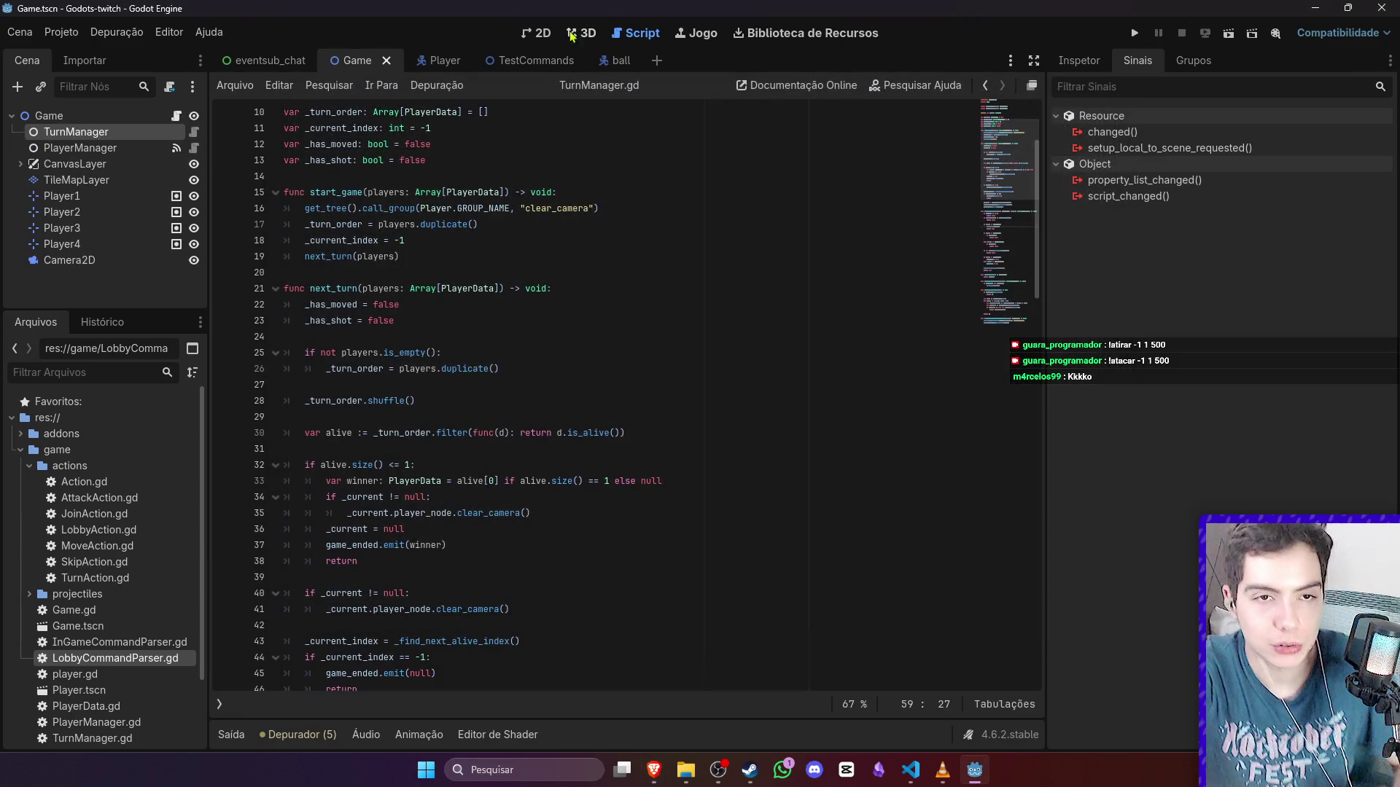
# Step: Switch to the 2D view and open, then cancel, the Instance Child Scene dialog under Game
pyautogui.click(541, 35)
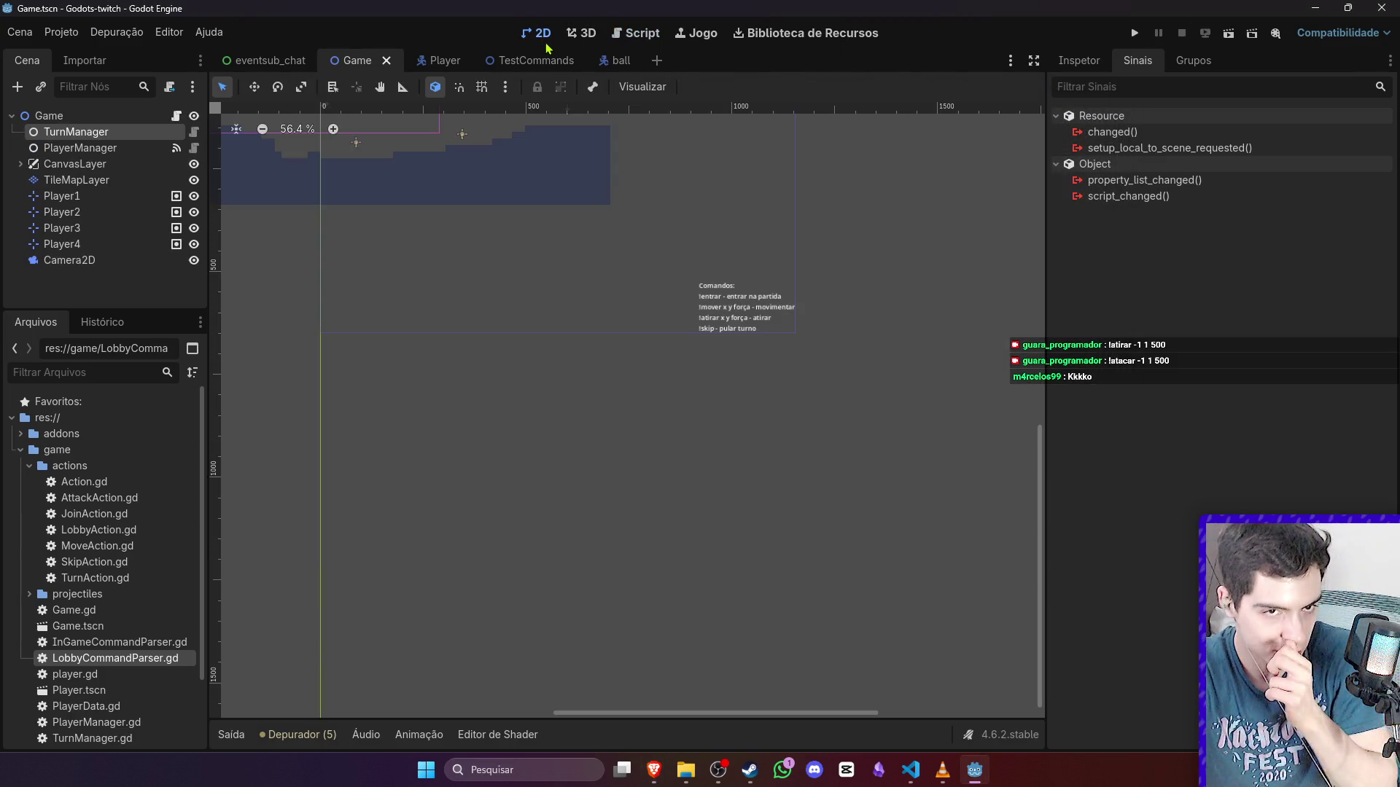
pyautogui.scroll(10, 785, 206)
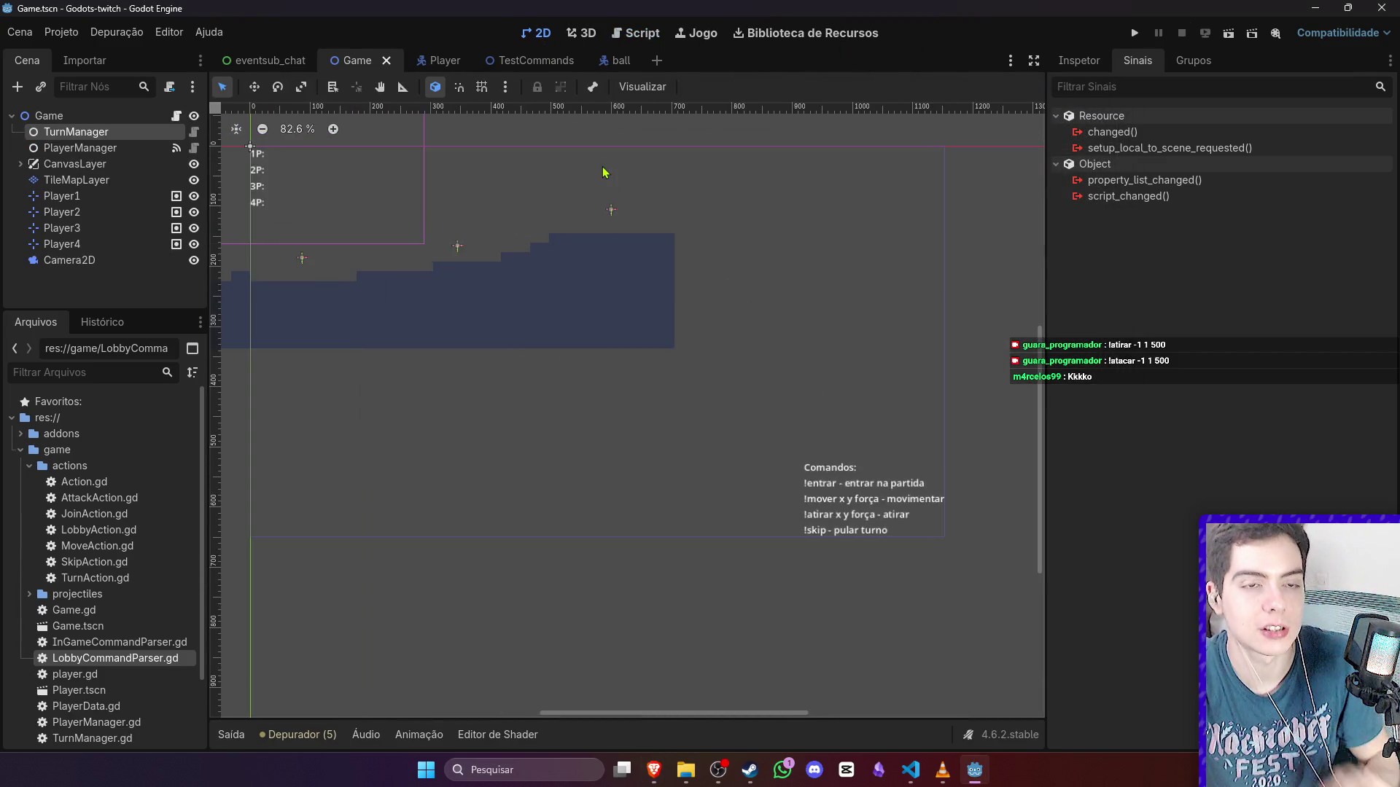
pyautogui.rightClick(86, 116)
pyautogui.click(146, 179)
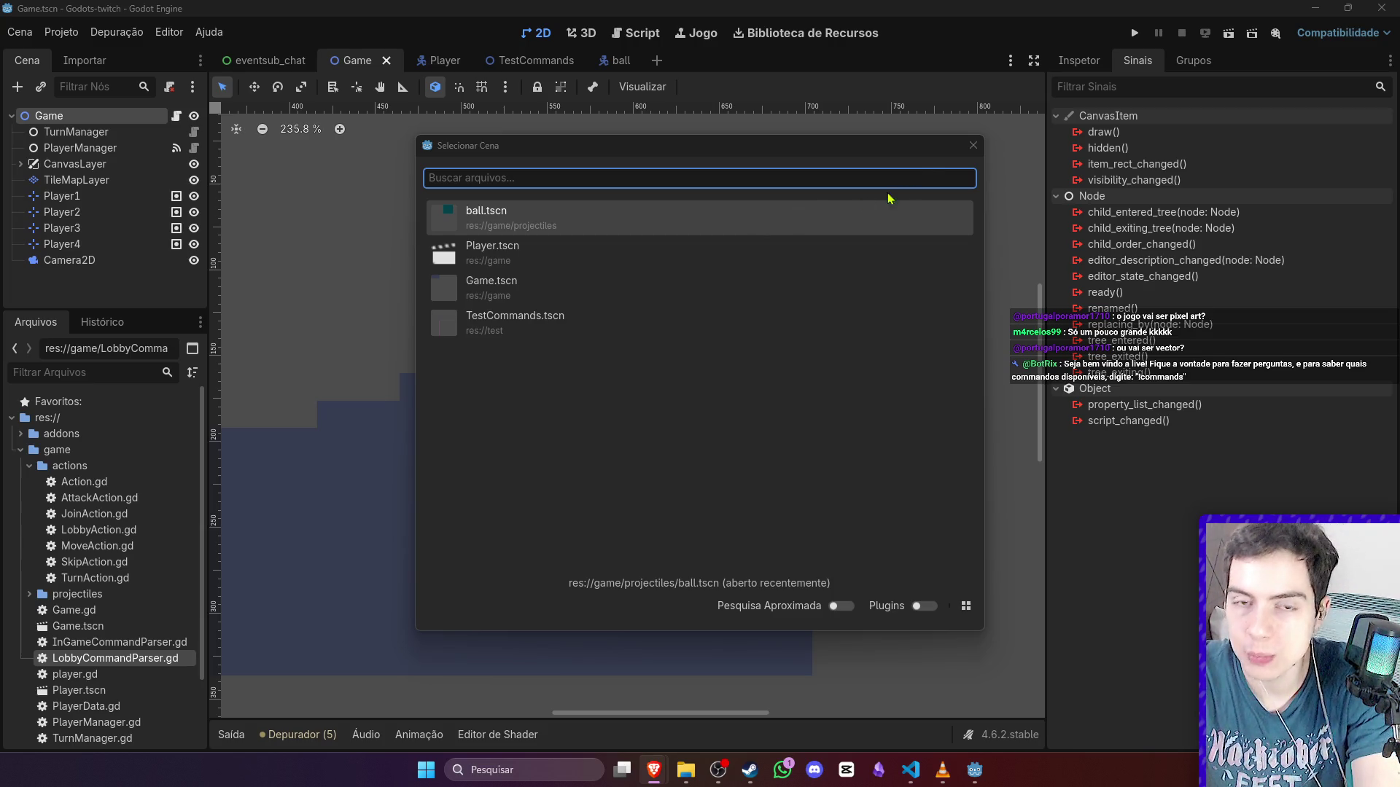
pyautogui.click(972, 145)
# Step: Save the Game scene with Ctrl+S and zoom out on the canvas
pyautogui.scroll(4, 665, 271)
pyautogui.hotkey('ctrl', 's')
pyautogui.scroll(-6, 660, 273)
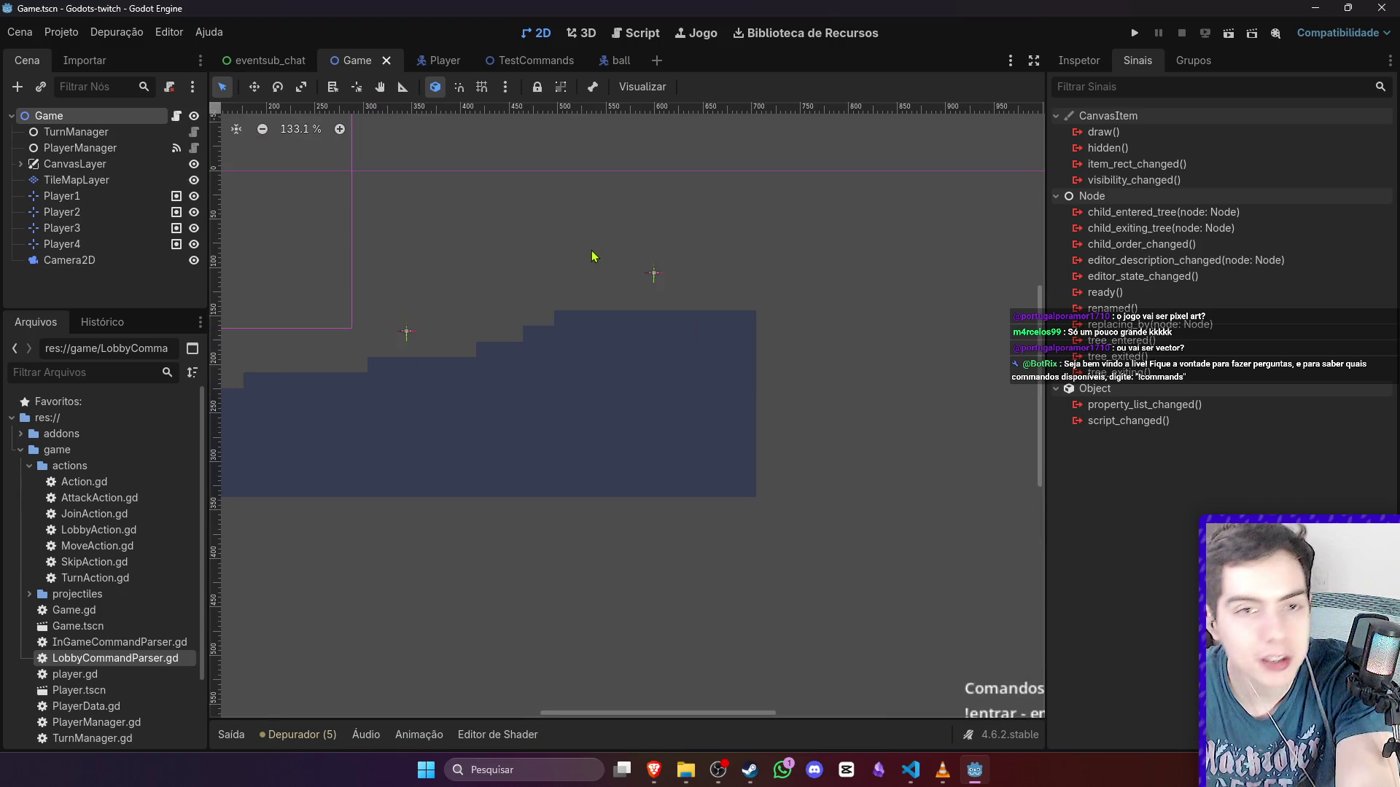
pyautogui.scroll(-5, 653, 272)
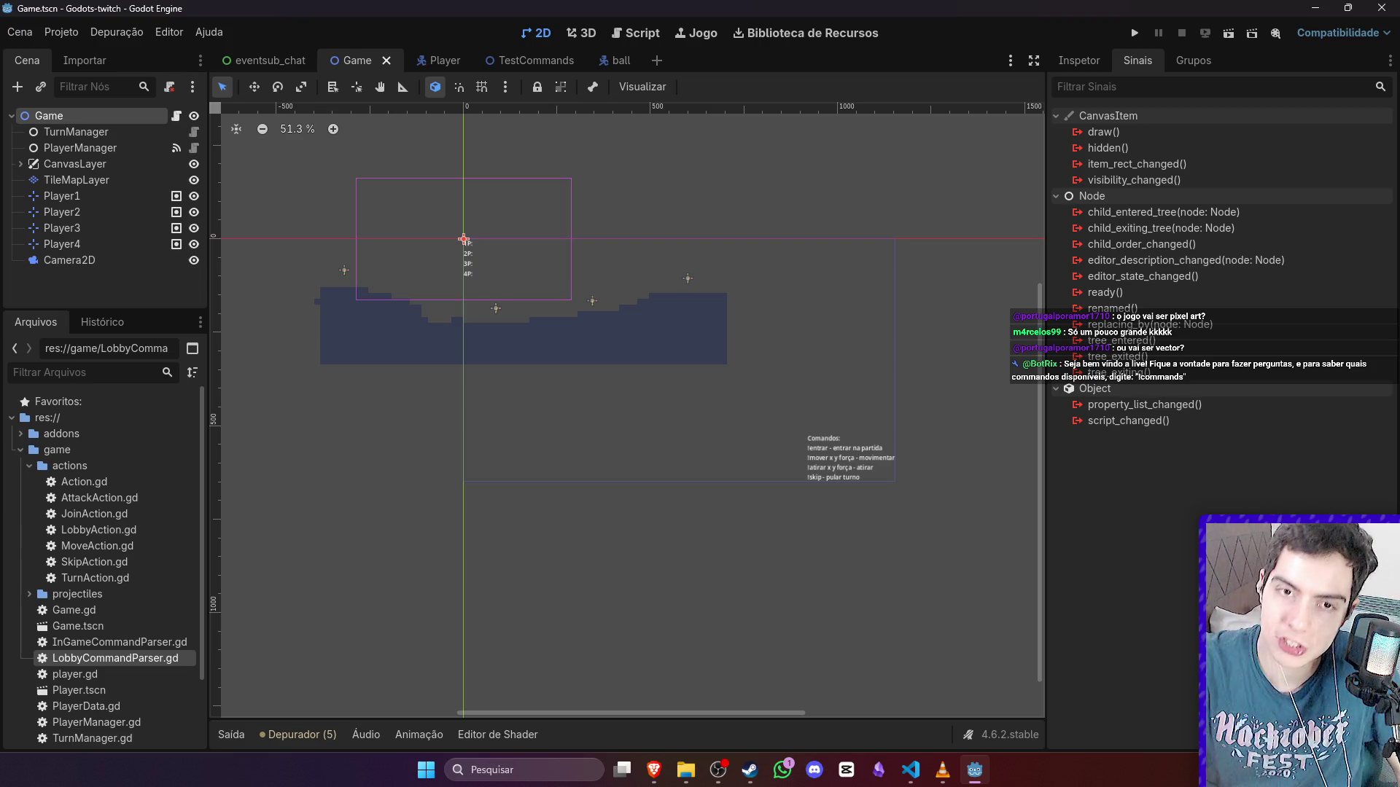
pyautogui.click(69, 33)
# Step: Select Player3, clear the selection, and save Game.tscn with the four player slots and stepped terrain
pyautogui.click(74, 35)
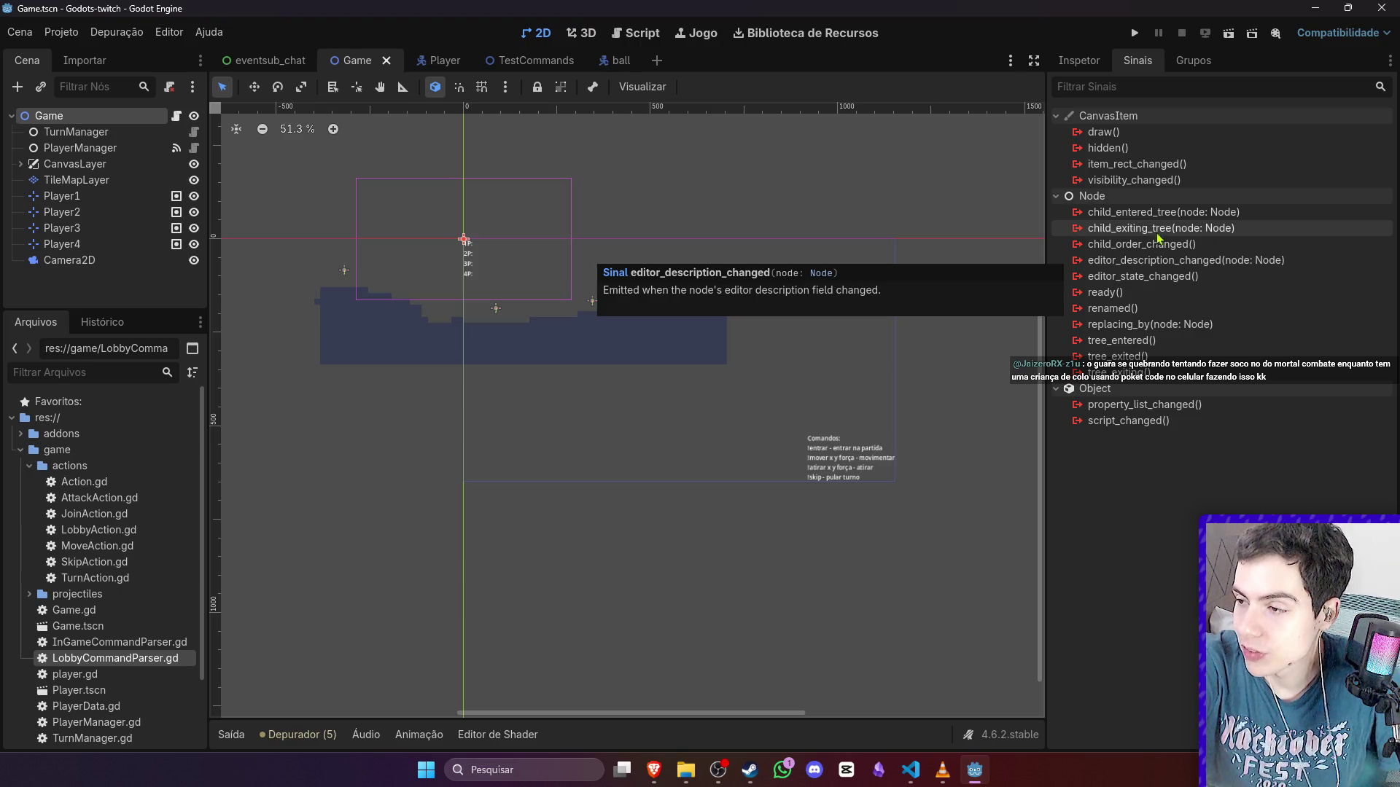
pyautogui.scroll(10, 655, 256)
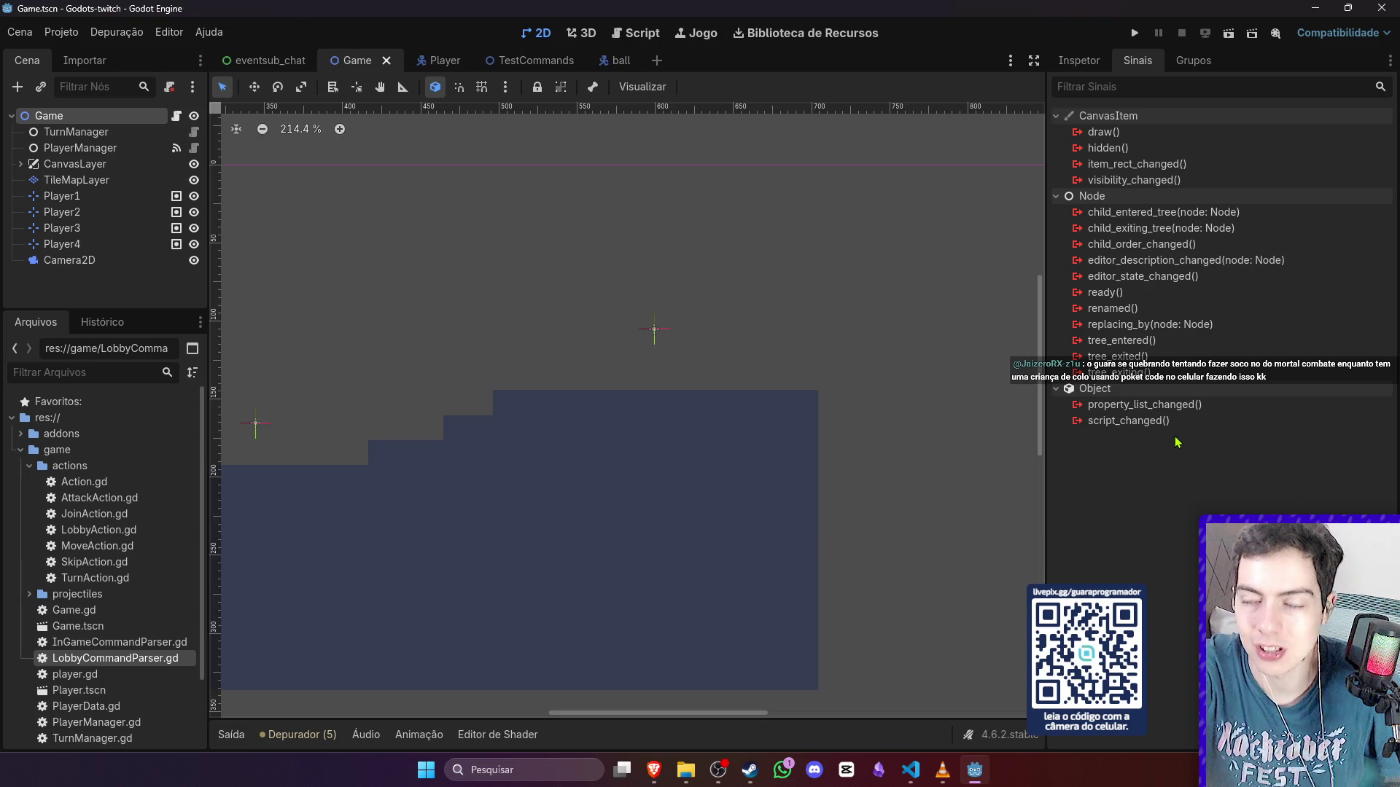
pyautogui.moveTo(1179, 434)
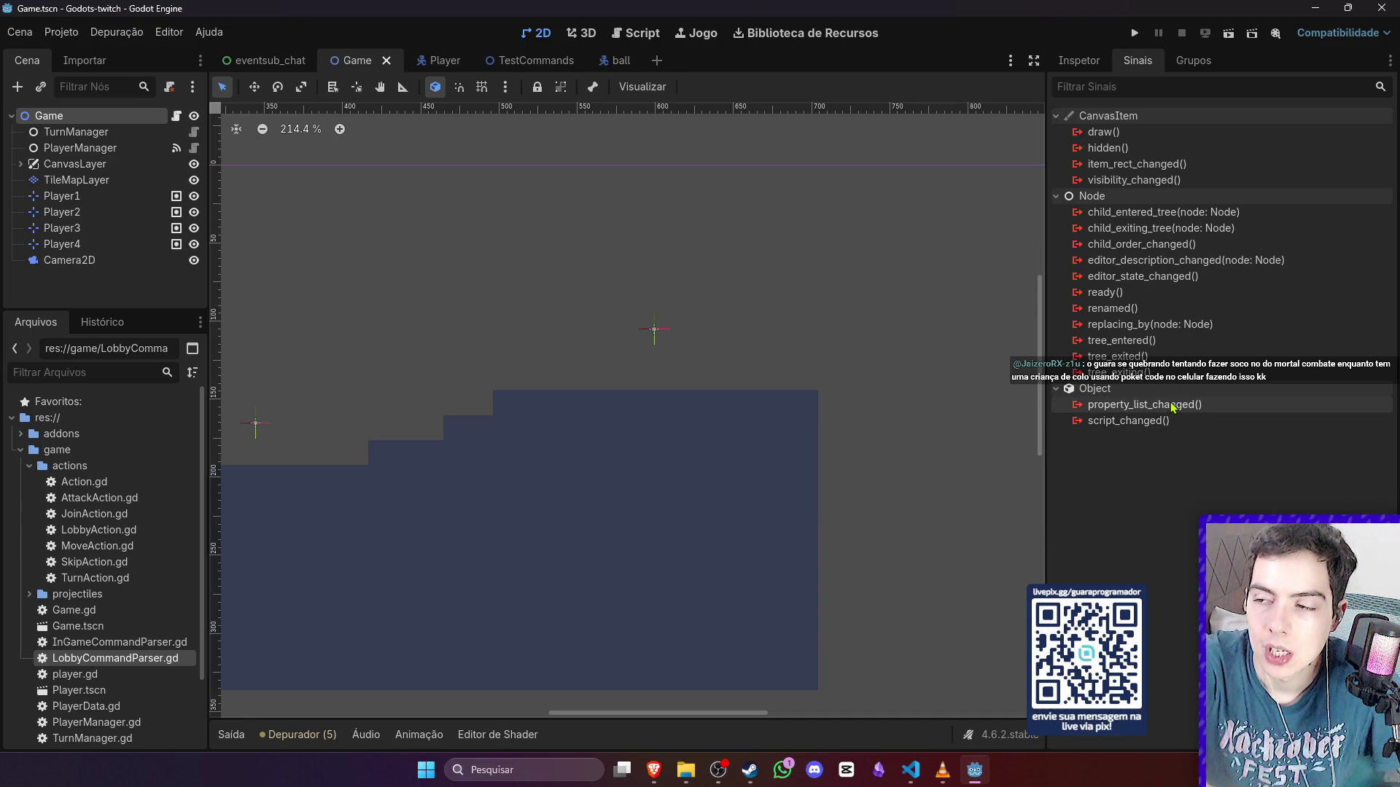
pyautogui.moveTo(1171, 407)
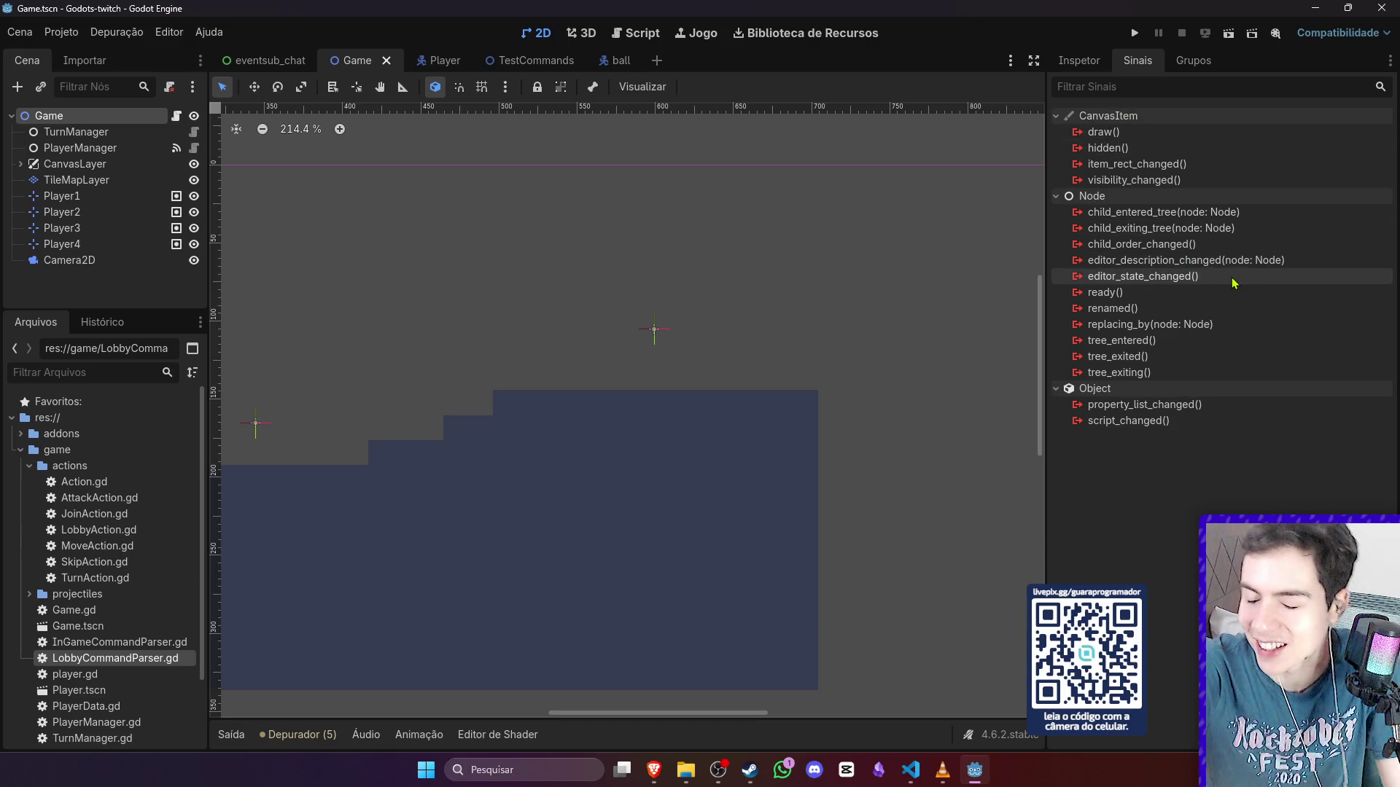
pyautogui.scroll(-8, 751, 384)
pyautogui.click(791, 350)
pyautogui.scroll(7, 788, 347)
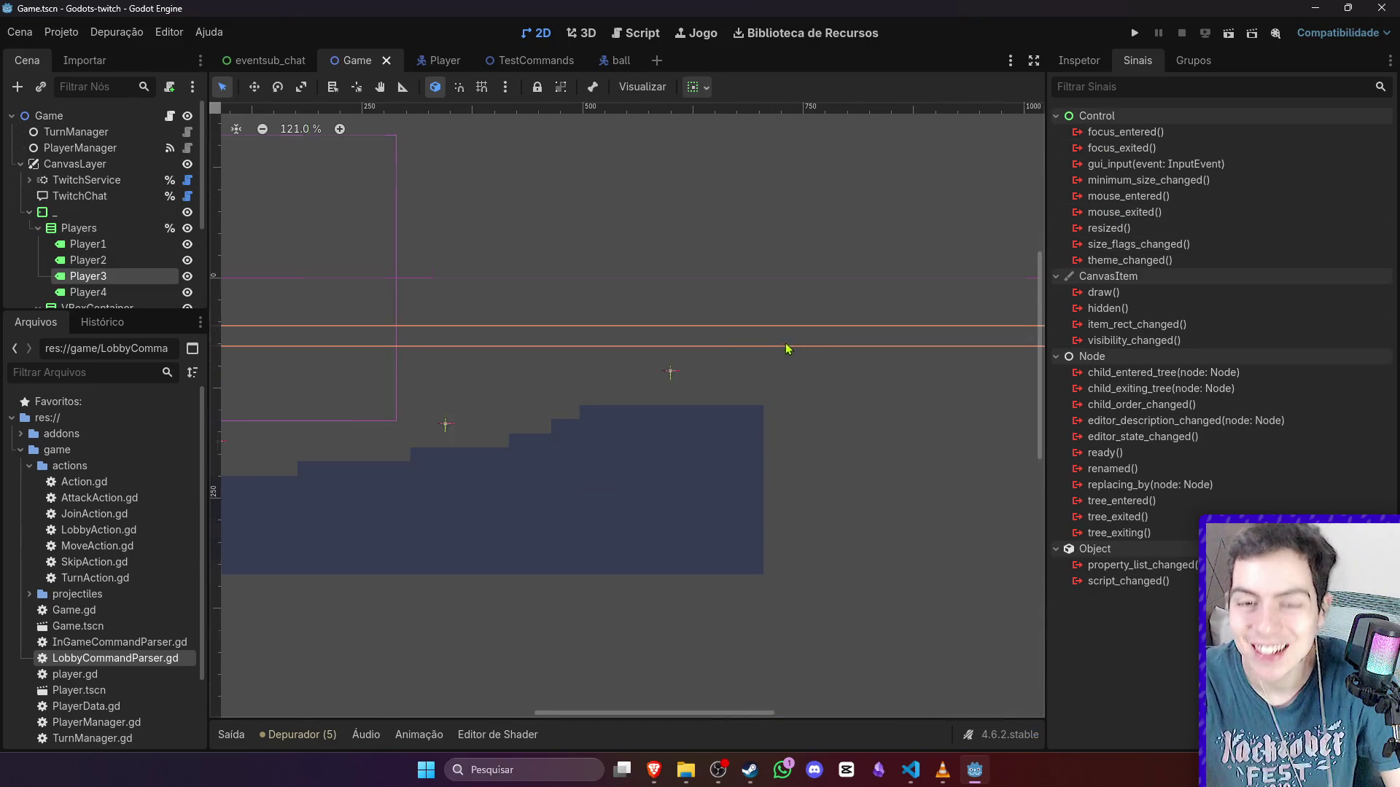
pyautogui.click(714, 274)
pyautogui.scroll(-10, 714, 274)
pyautogui.hotkey('ctrl', 's')
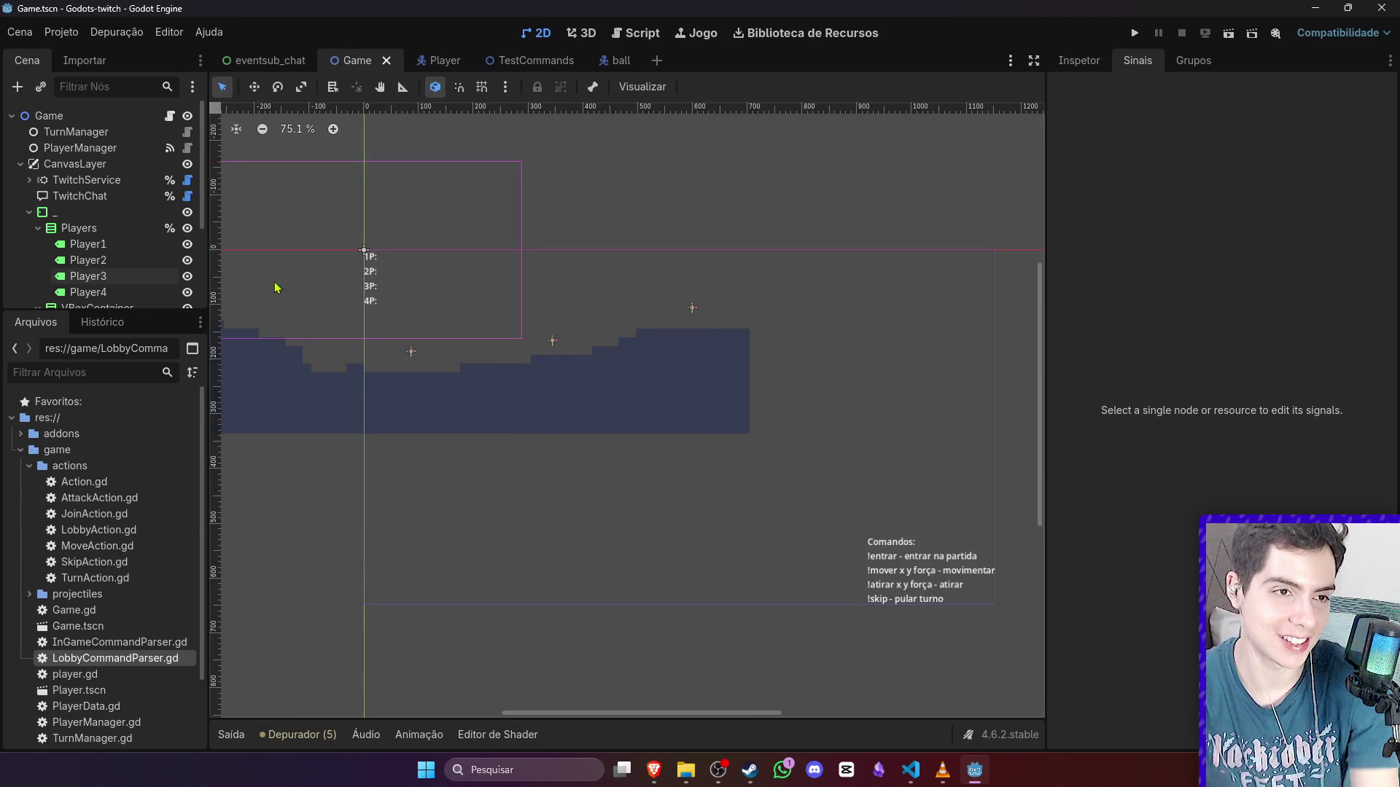
pyautogui.click(22, 163)
# Step: Instance Player.tscn under Game, drag it onto the top terrain ledge, and save
pyautogui.rightClick(65, 117)
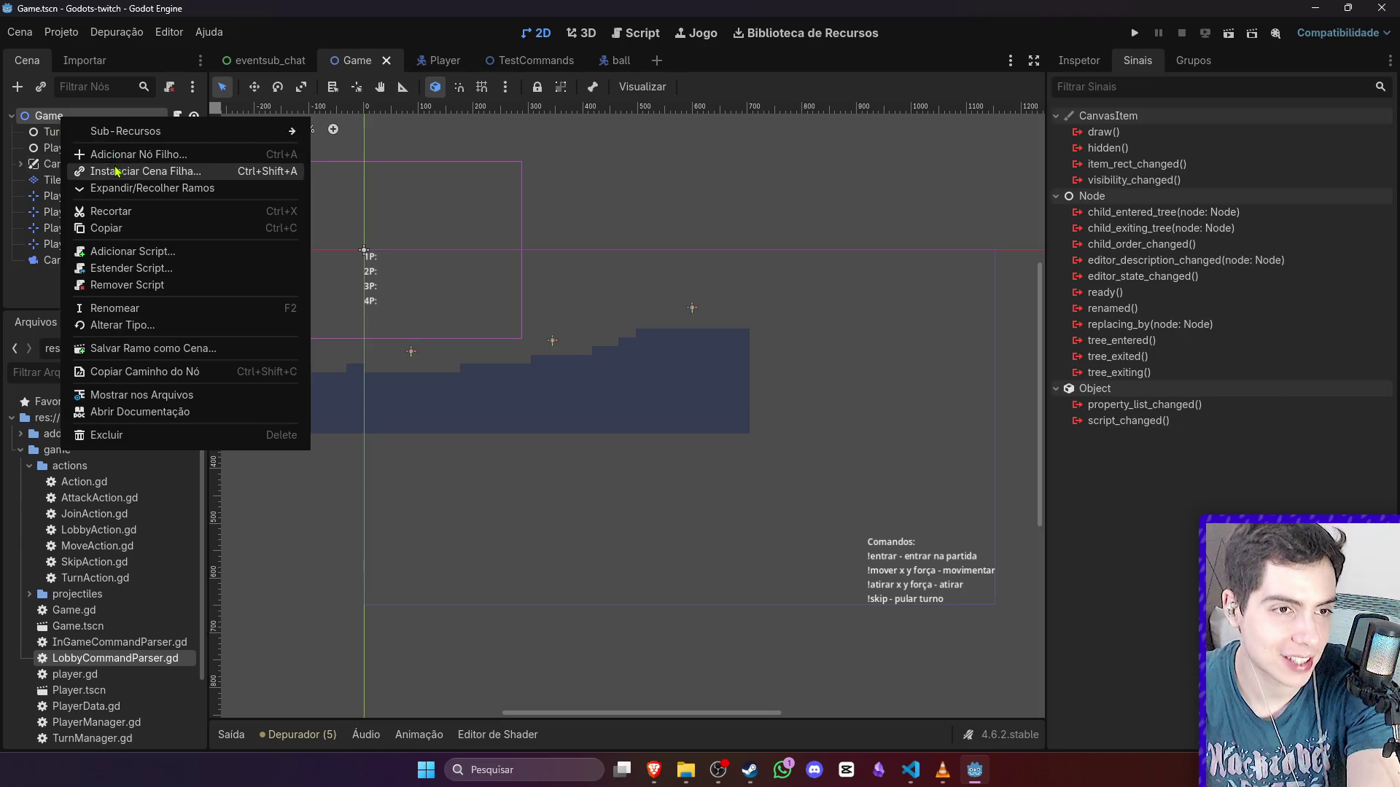
pyautogui.click(117, 170)
pyautogui.press('Down')
pyautogui.press('Return')
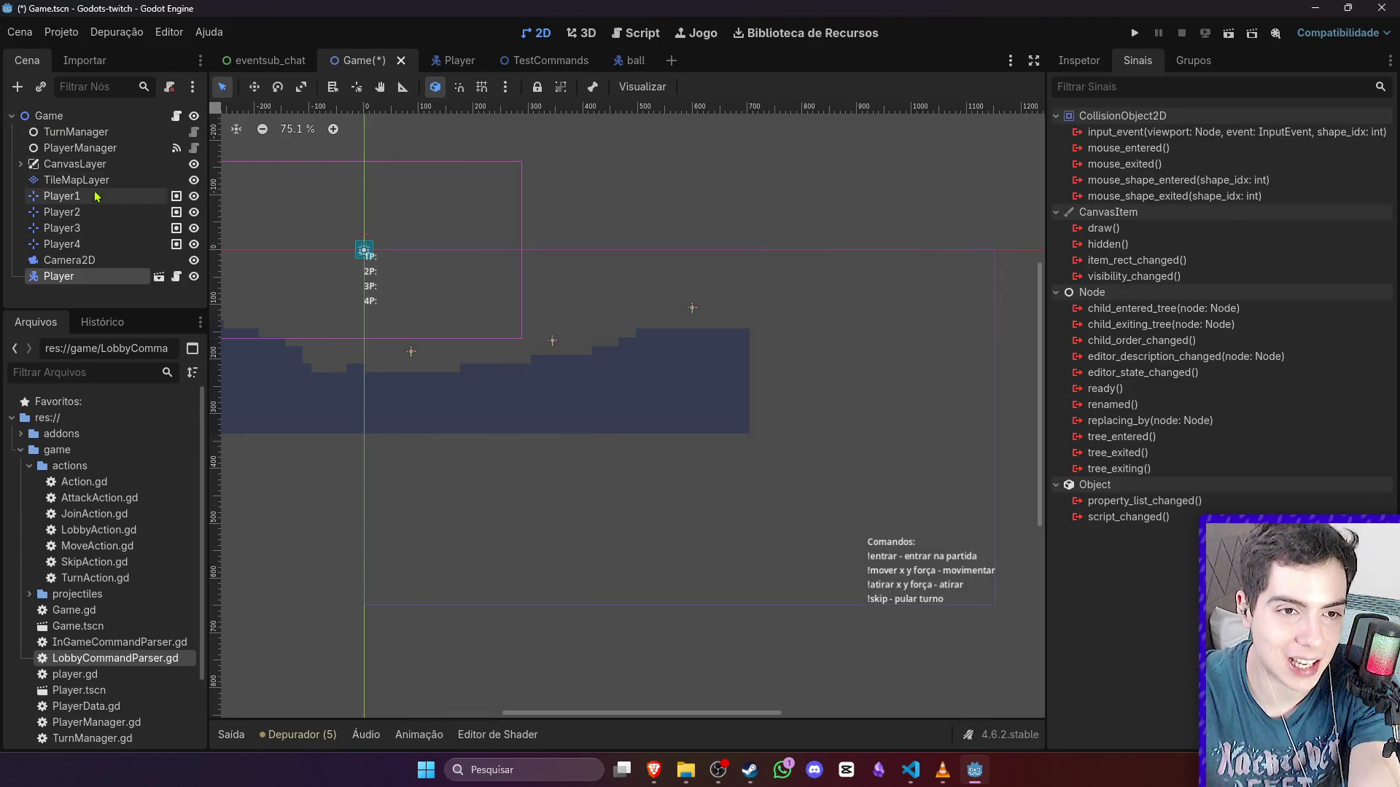
pyautogui.moveTo(363, 250)
pyautogui.mouseDown()
pyautogui.moveTo(703, 312)
pyautogui.moveTo(717, 331)
pyautogui.mouseUp()
pyautogui.scroll(7, 703, 313)
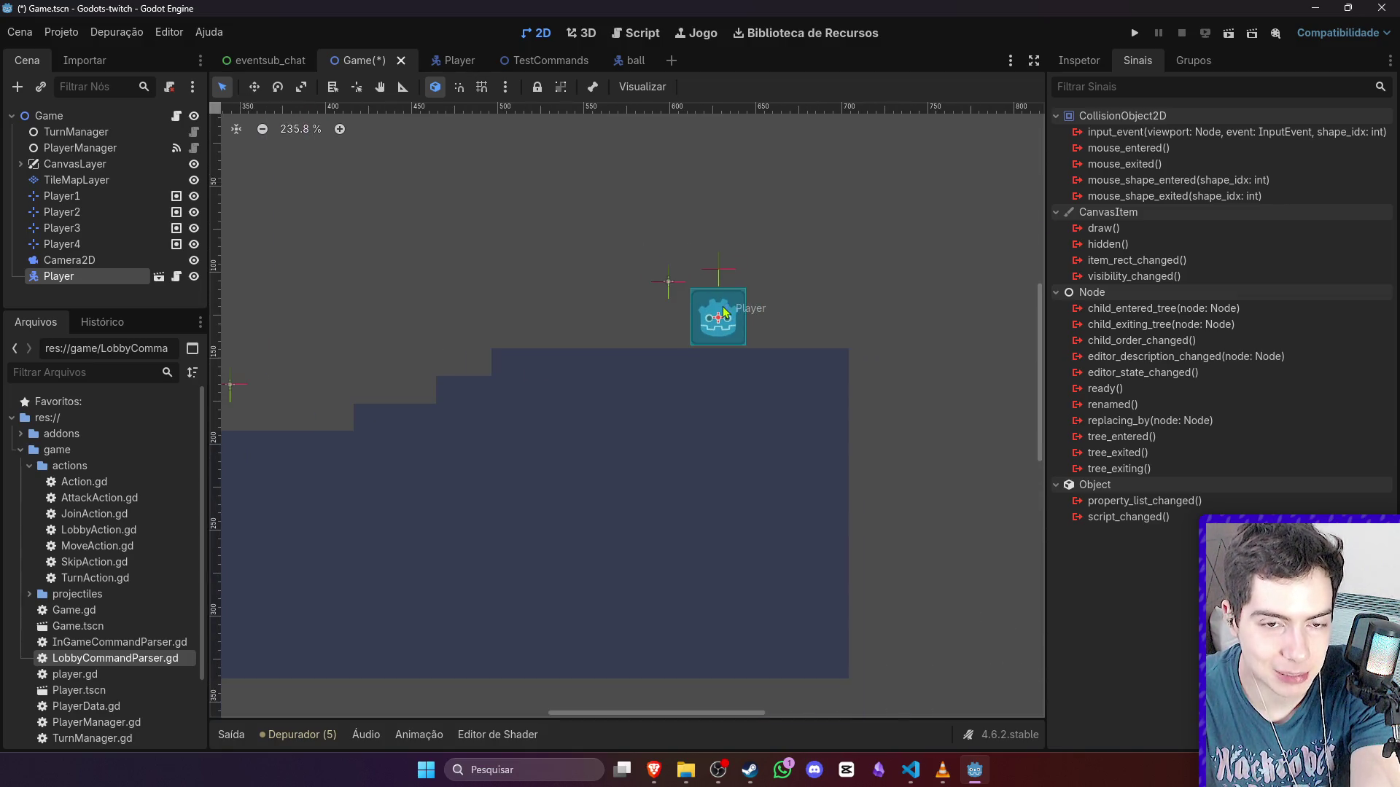
pyautogui.hotkey('ctrl', 's')
# Step: Instance ball.tscn under Game and place the BallProjectile just above the Player
pyautogui.click(20, 164)
pyautogui.click(20, 164)
pyautogui.rightClick(78, 116)
pyautogui.click(107, 149)
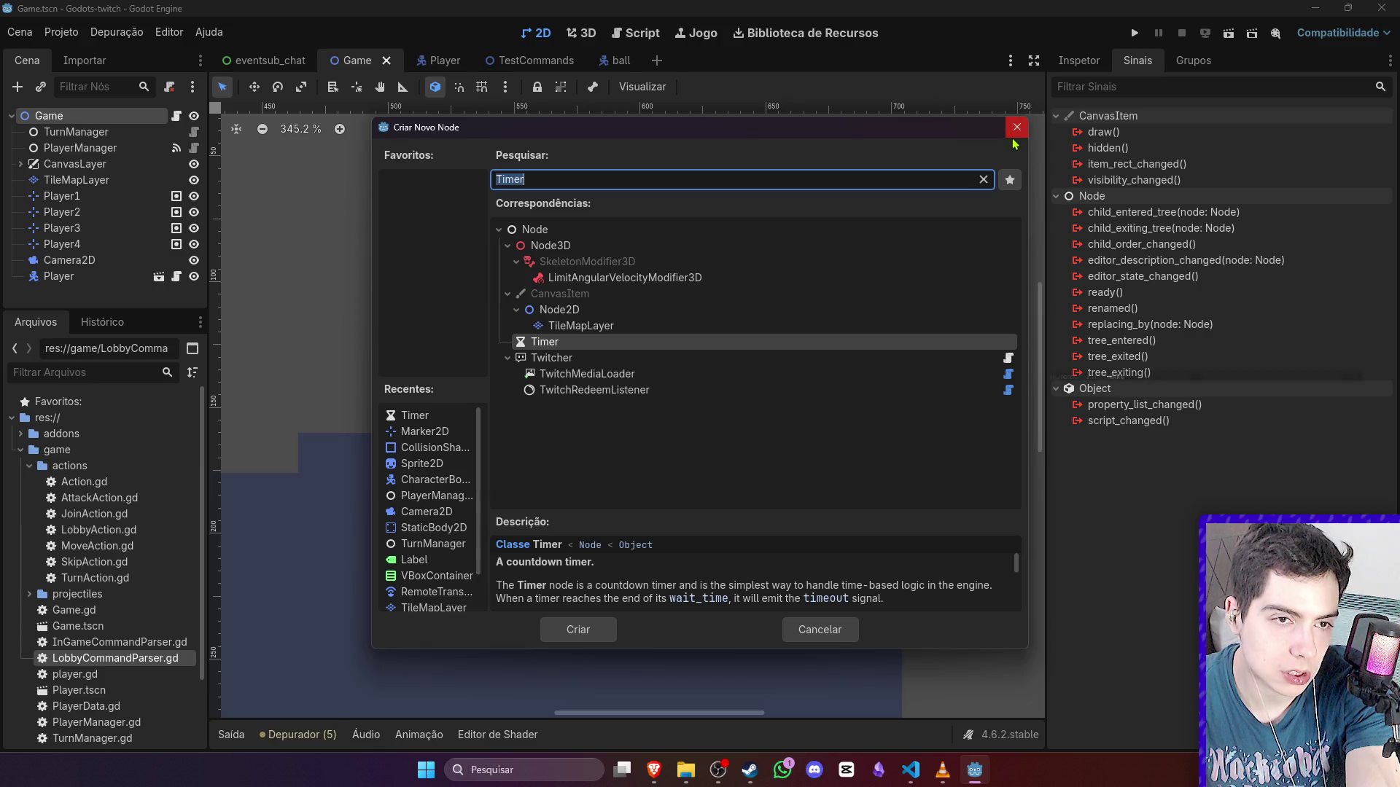
pyautogui.click(1017, 127)
pyautogui.rightClick(107, 122)
pyautogui.click(138, 176)
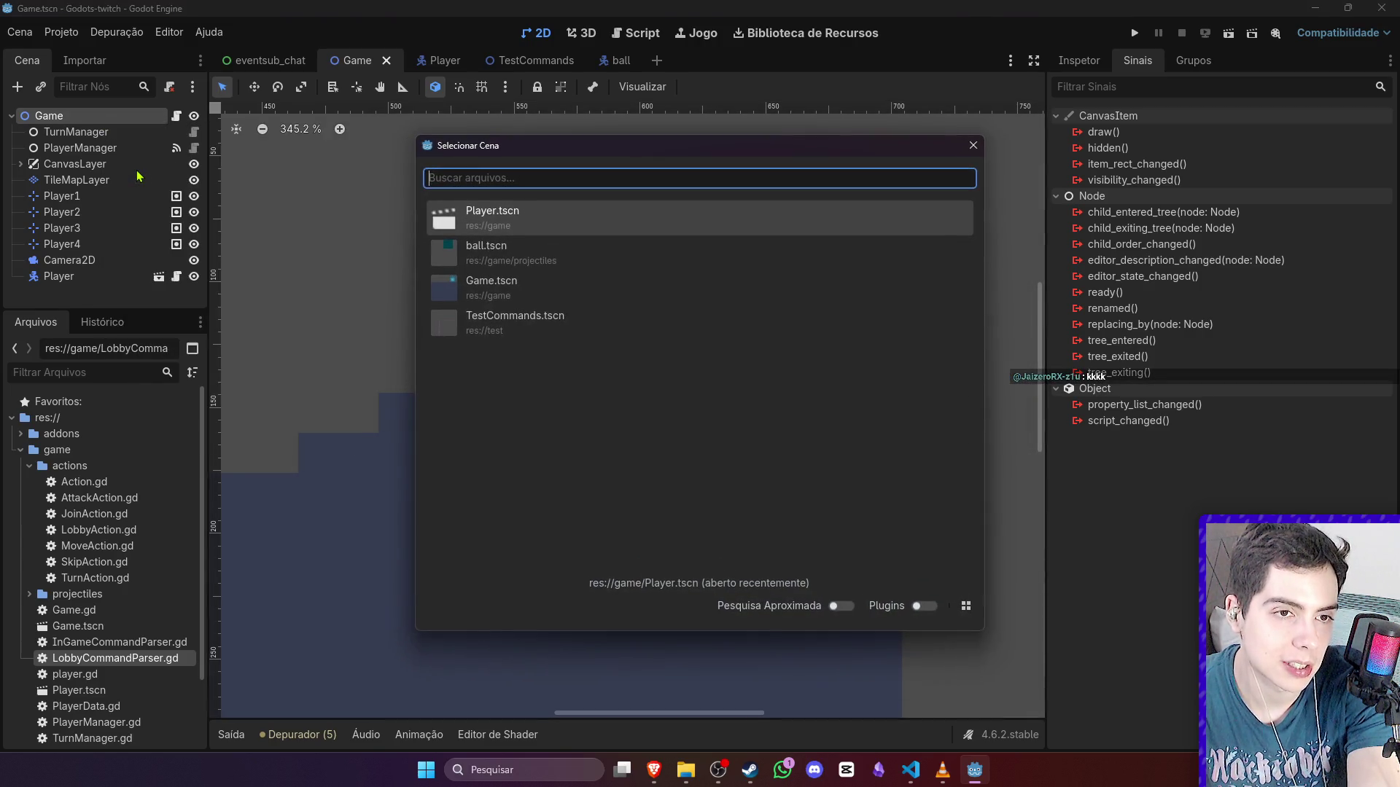
pyautogui.press('Down')
pyautogui.press('Return')
pyautogui.scroll(-10, 332, 287)
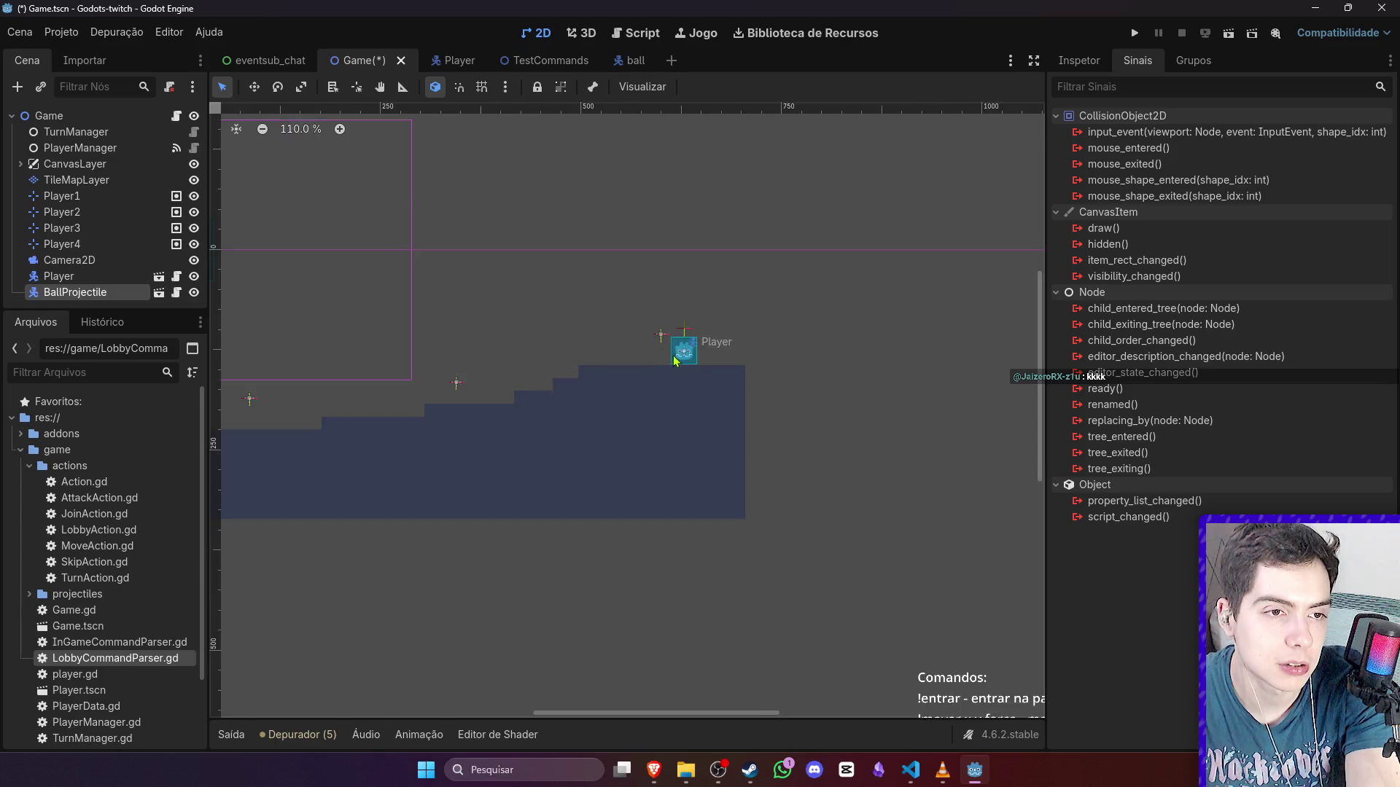
pyautogui.moveTo(385, 293)
pyautogui.mouseDown()
pyautogui.moveTo(669, 307)
pyautogui.moveTo(677, 339)
pyautogui.mouseUp()
pyautogui.scroll(8, 669, 306)
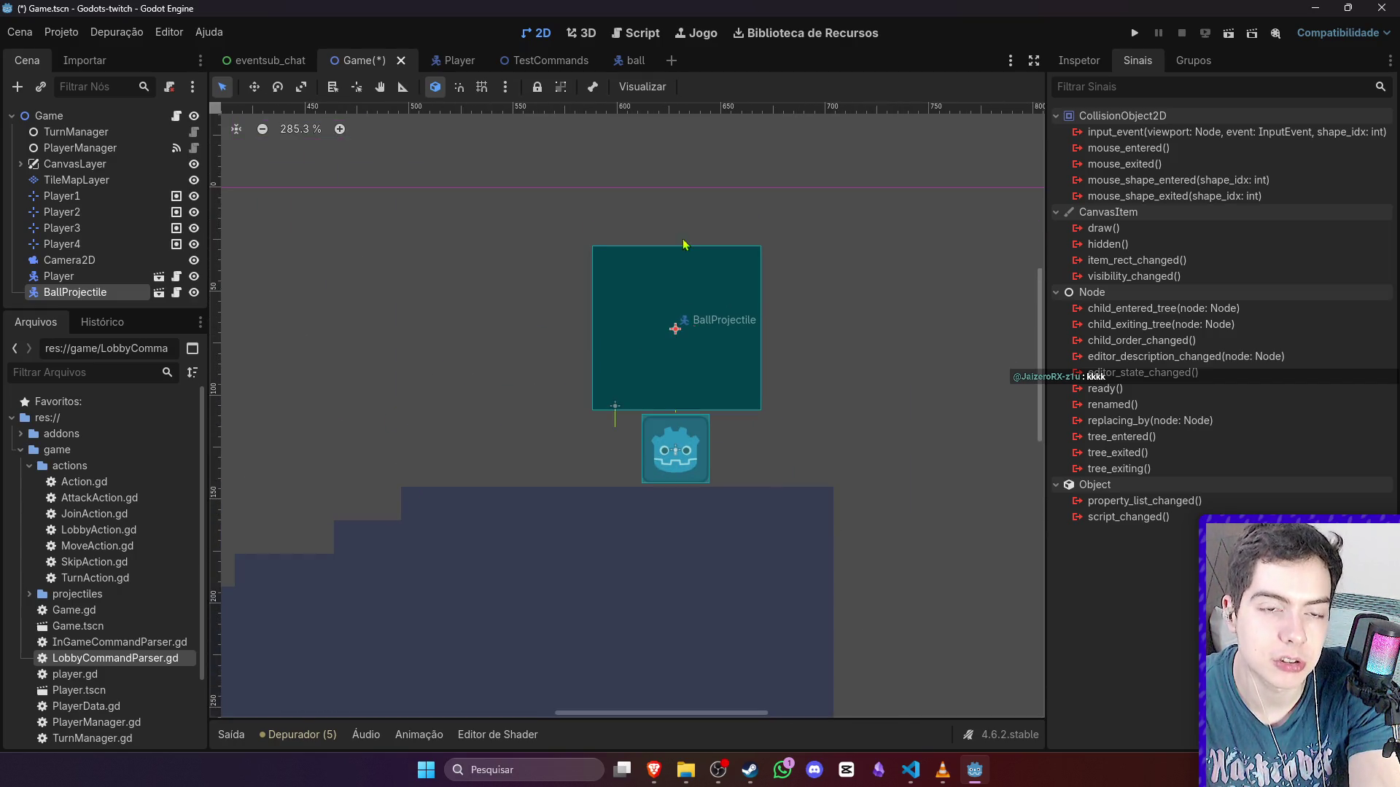
pyautogui.click(632, 61)
# Step: Shrink the ball sprite to about 0.604 scale, match its collision square, and save ball.tscn
pyautogui.click(696, 311)
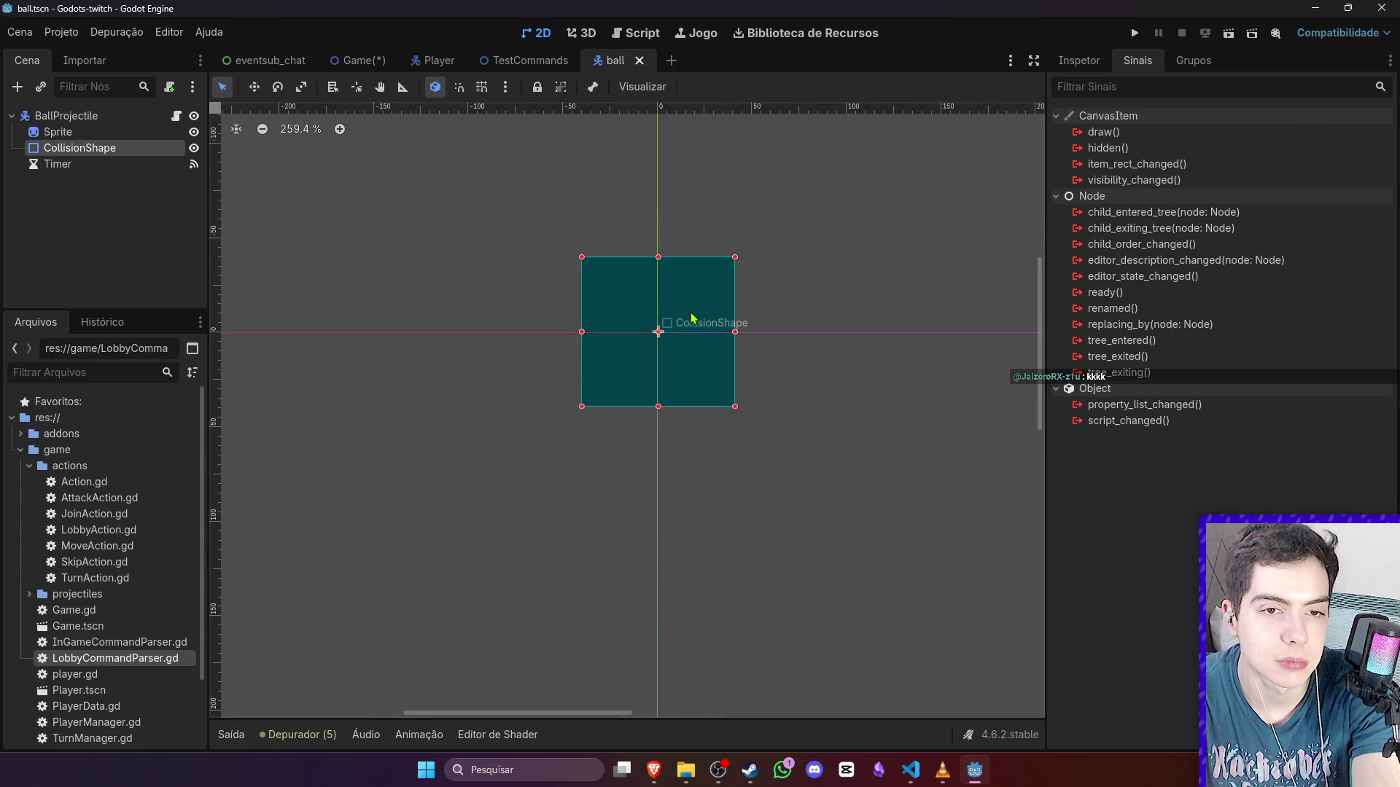
pyautogui.scroll(3, 693, 319)
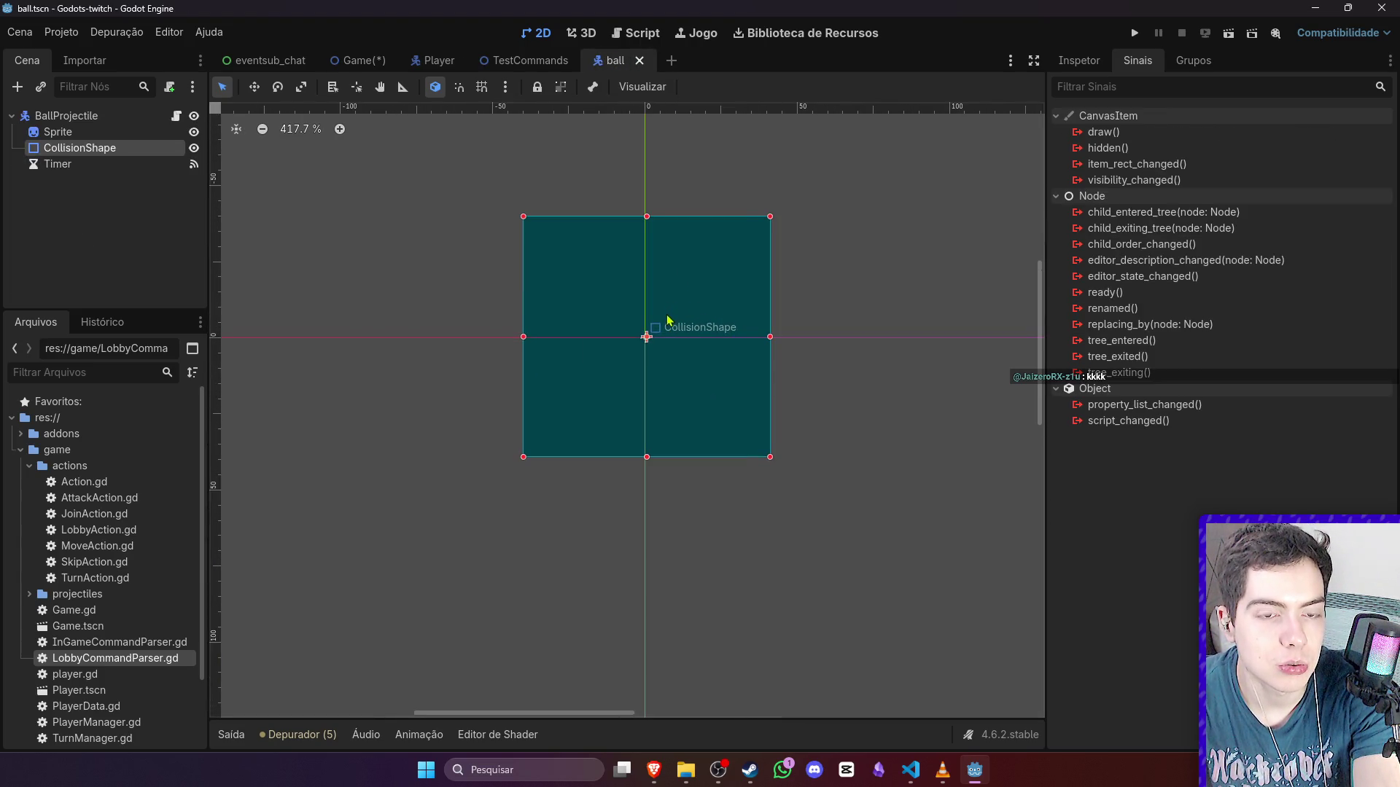
pyautogui.moveTo(772, 461); pyautogui.dragTo(734, 422)
pyautogui.hotkey('ctrl', 'z')
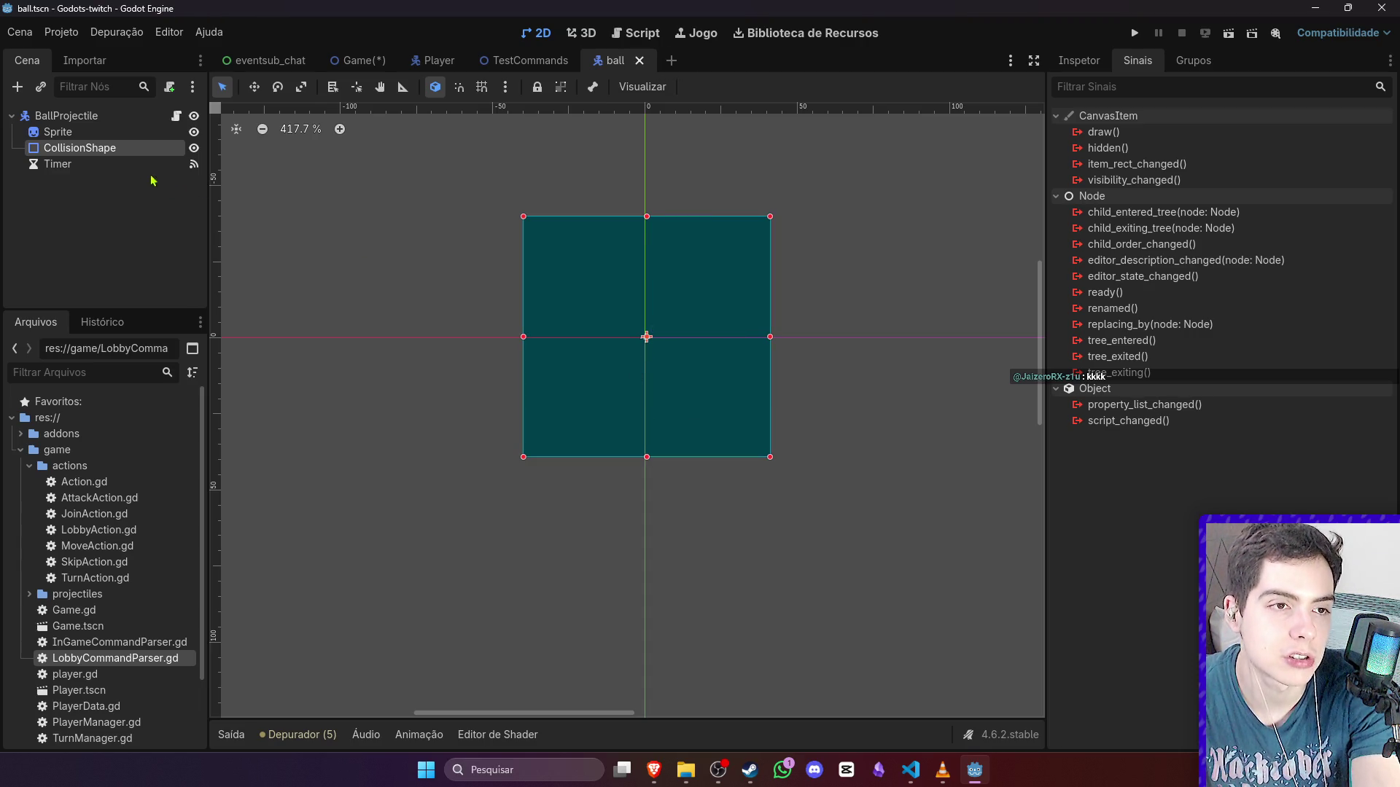
pyautogui.click(139, 132)
pyautogui.moveTo(770, 457); pyautogui.dragTo(711, 388)
pyautogui.click(743, 418)
pyautogui.moveTo(775, 467); pyautogui.dragTo(702, 391)
pyautogui.click(664, 151)
pyautogui.hotkey('ctrl', 's')
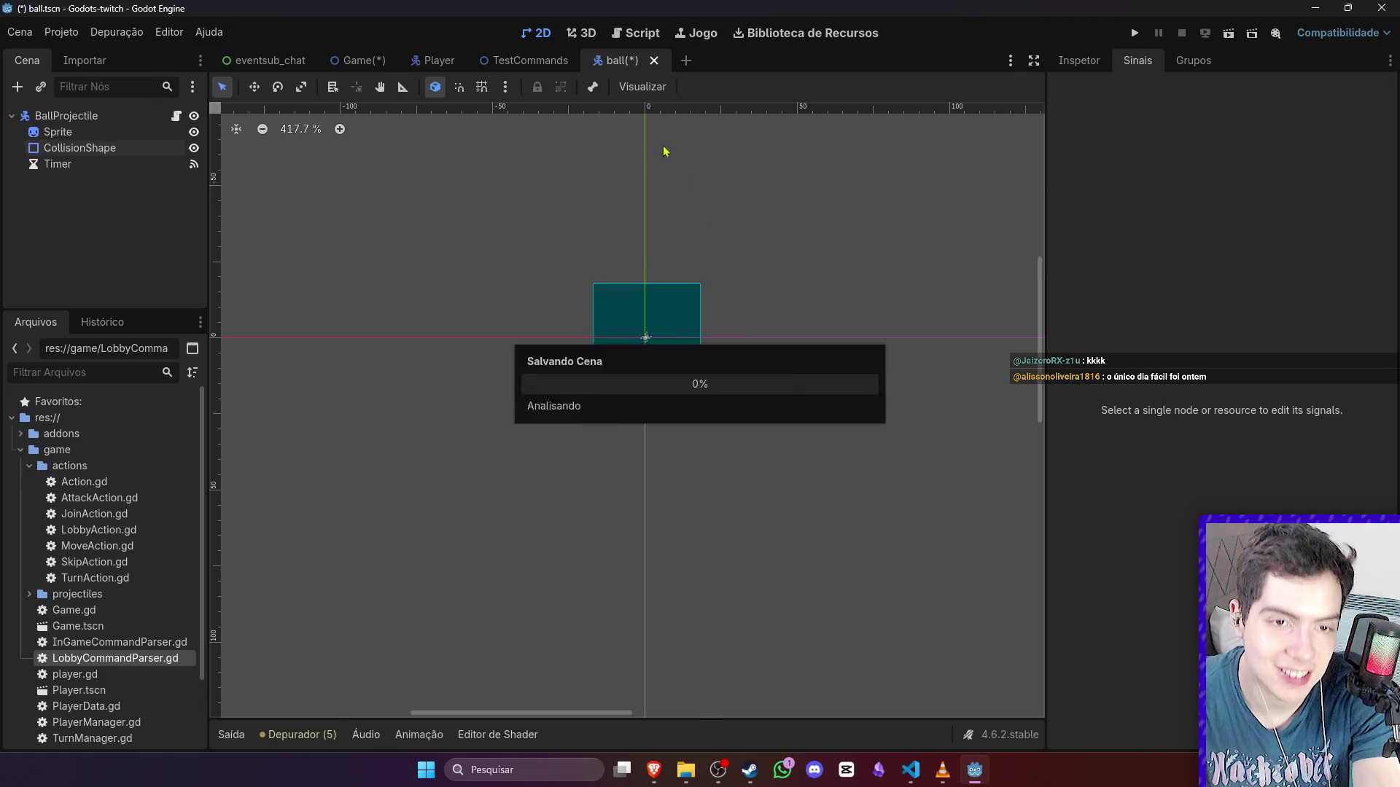
# Step: Return to the Game scene, then open the Player scene tab
pyautogui.click(357, 60)
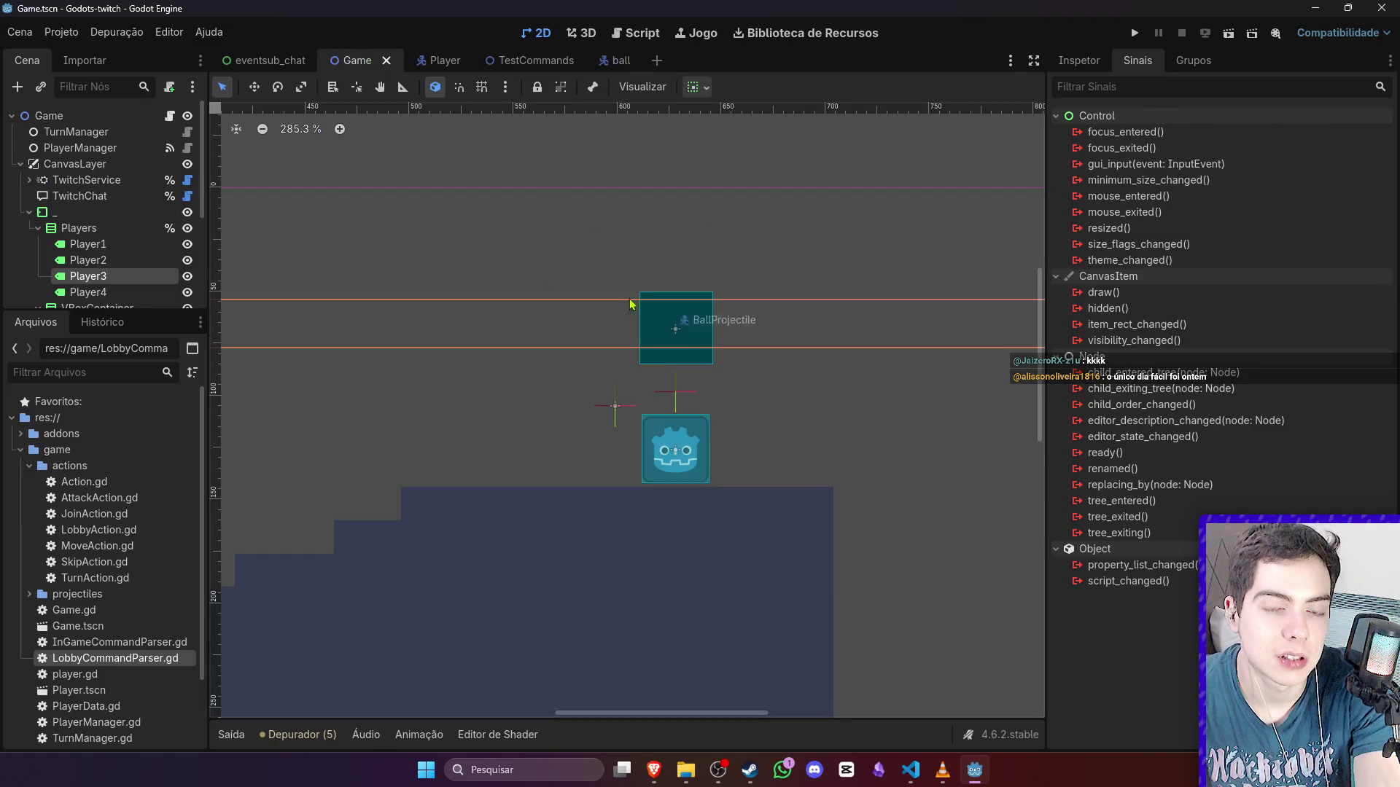
pyautogui.click(500, 188)
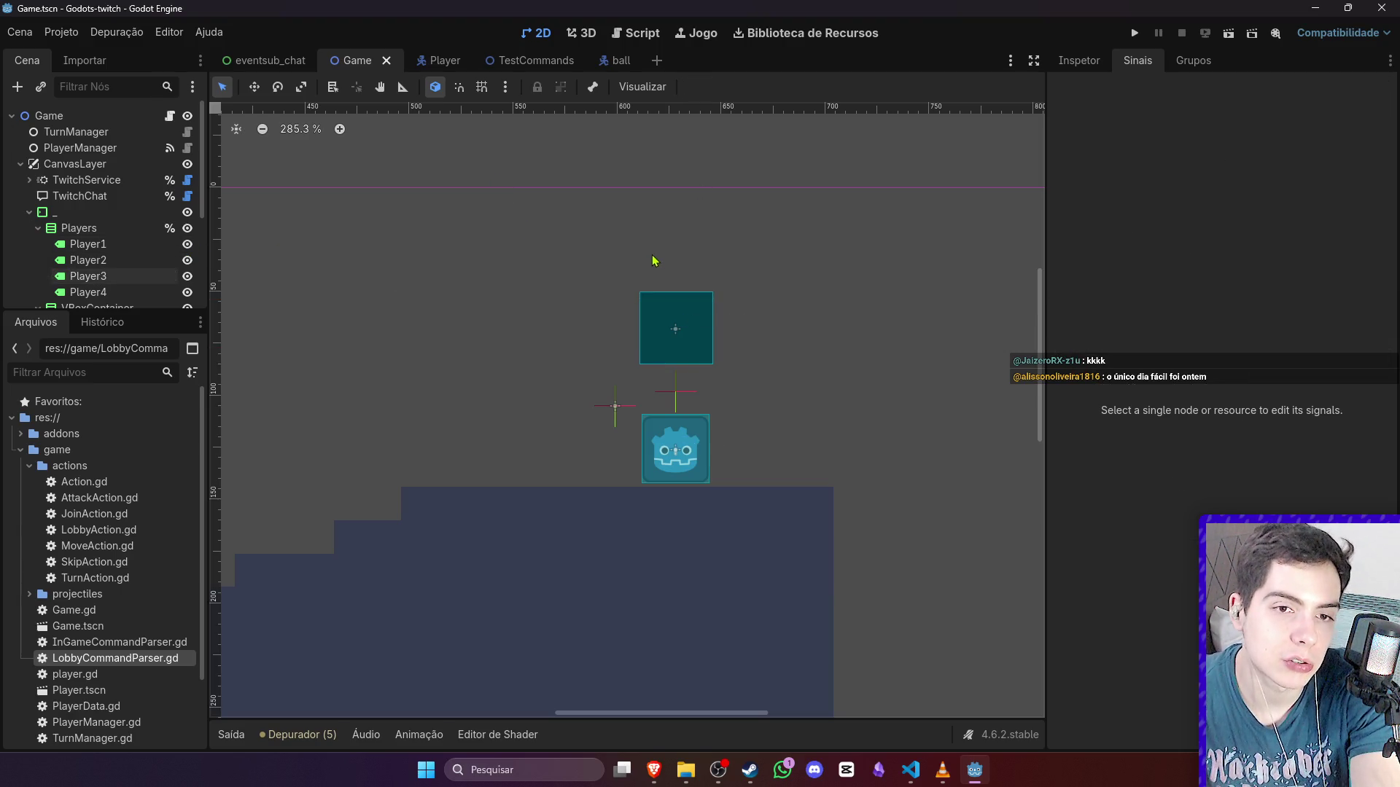
pyautogui.click(429, 63)
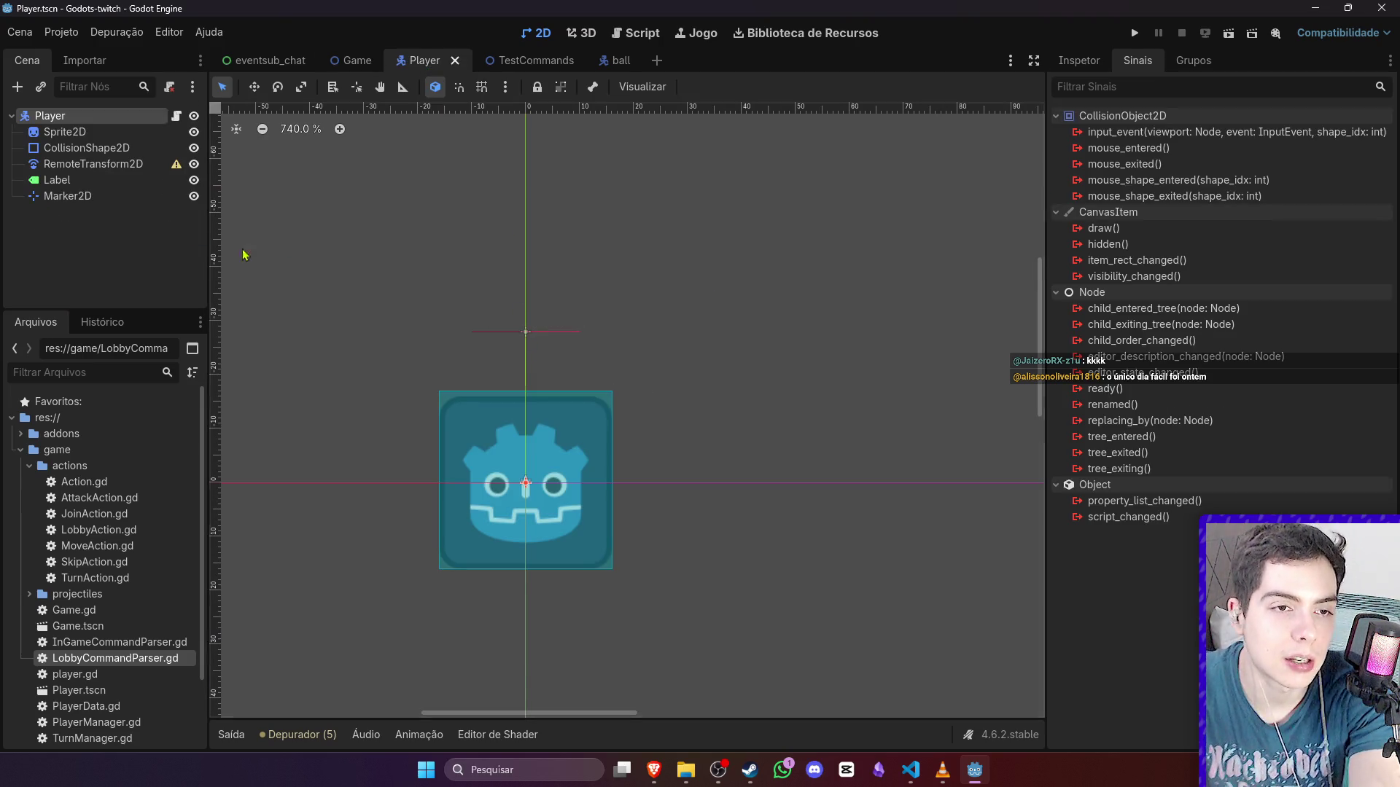
# Step: Drag the Player's Marker2D gizmo upward above the sprite, then go back to the Game scene
pyautogui.moveTo(527, 350); pyautogui.dragTo(528, 284)
pyautogui.click(693, 300)
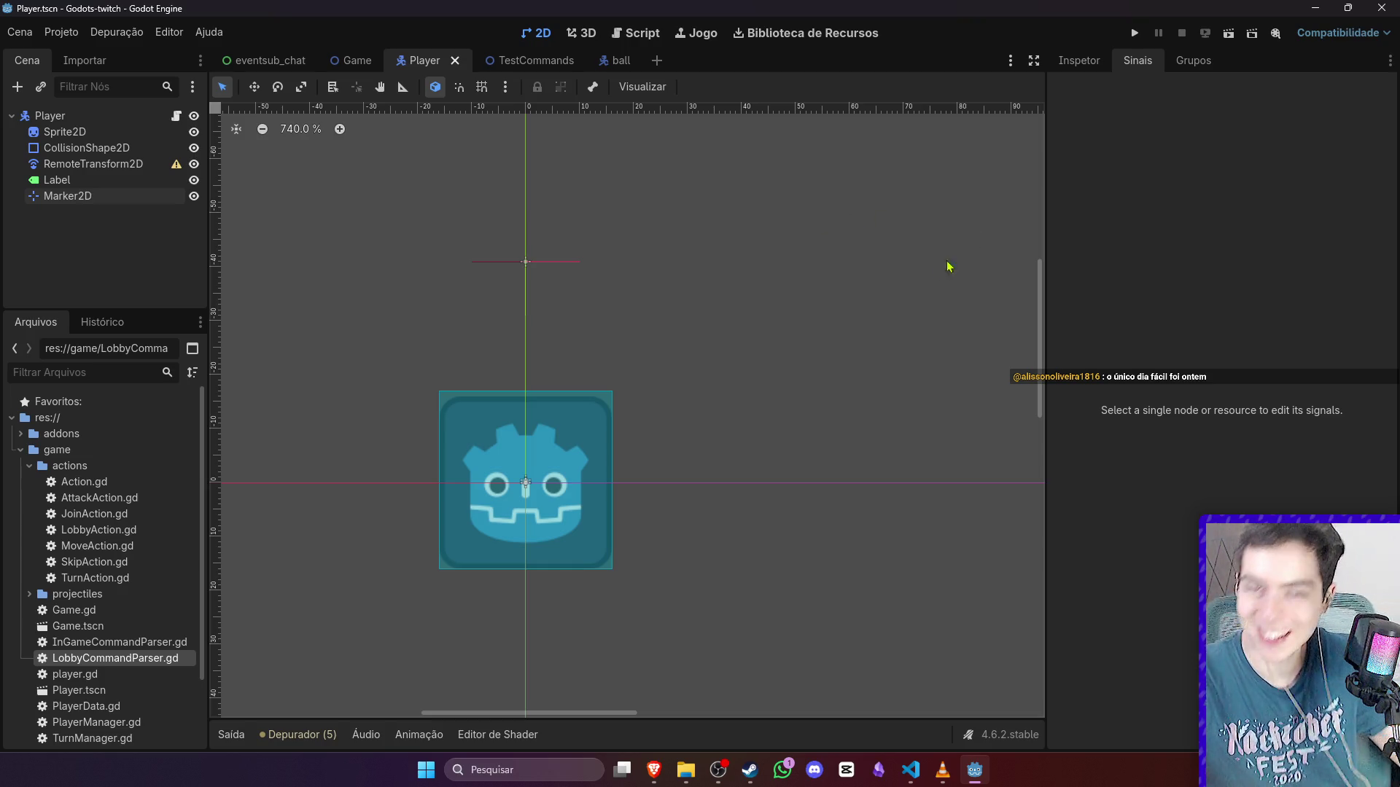
pyautogui.hotkey('alt', 'Tab')
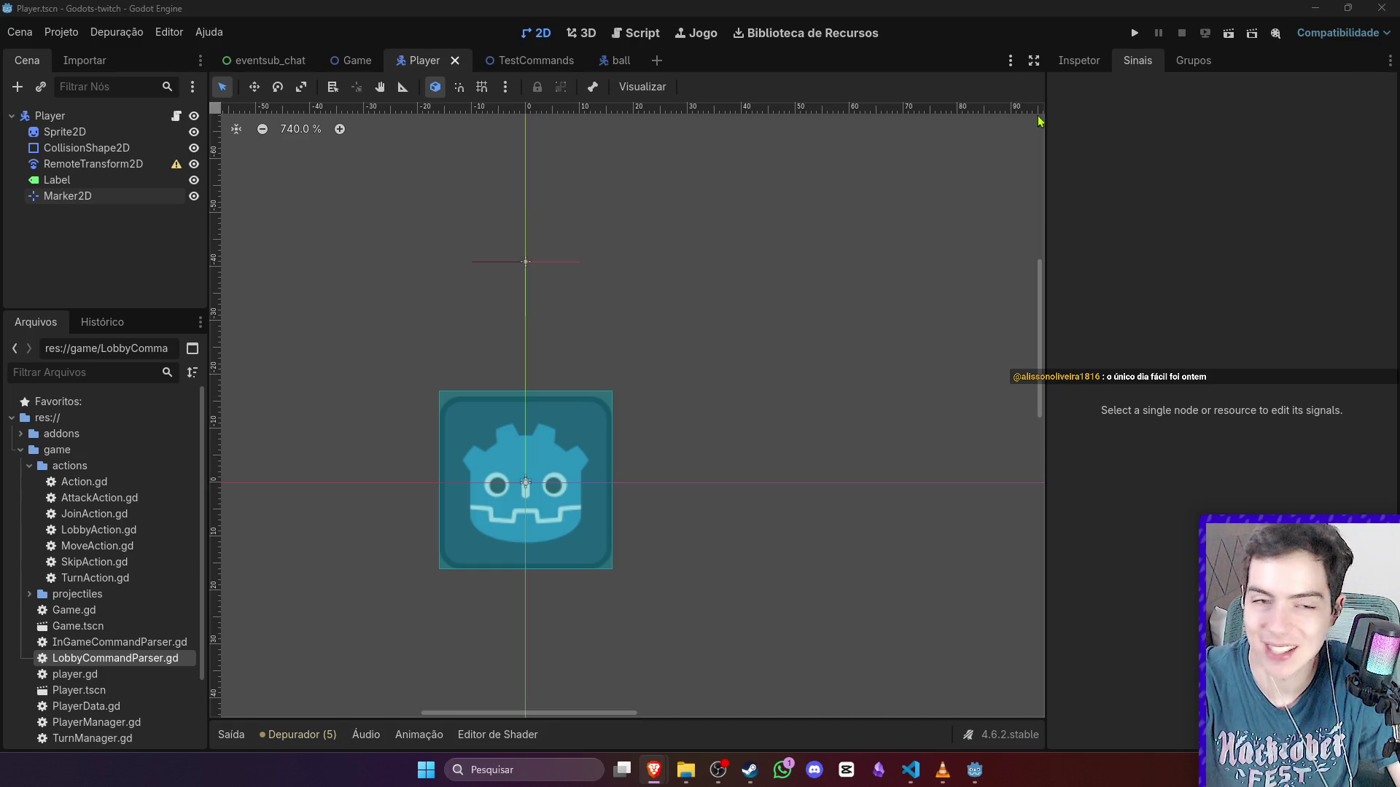
pyautogui.scroll(-10, 782, 234)
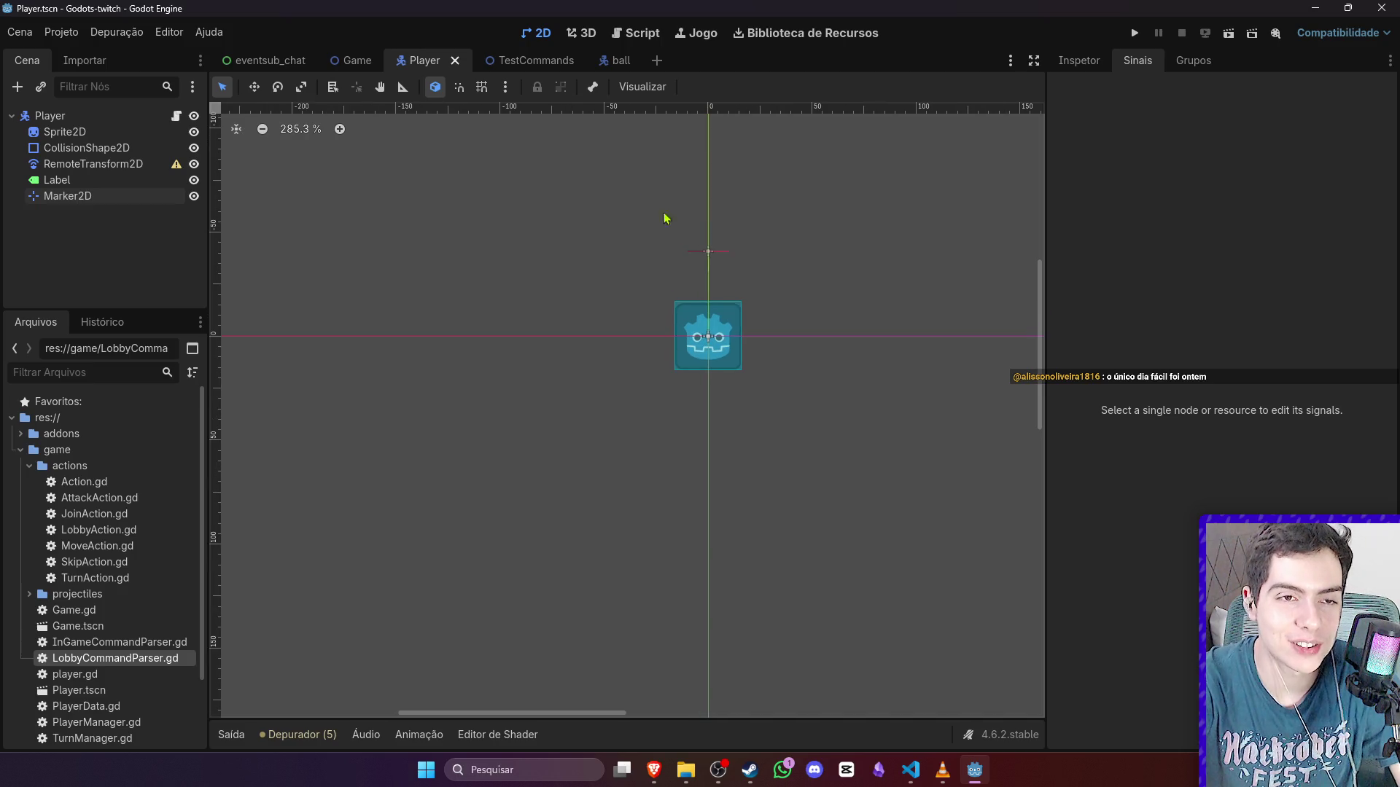
pyautogui.click(339, 67)
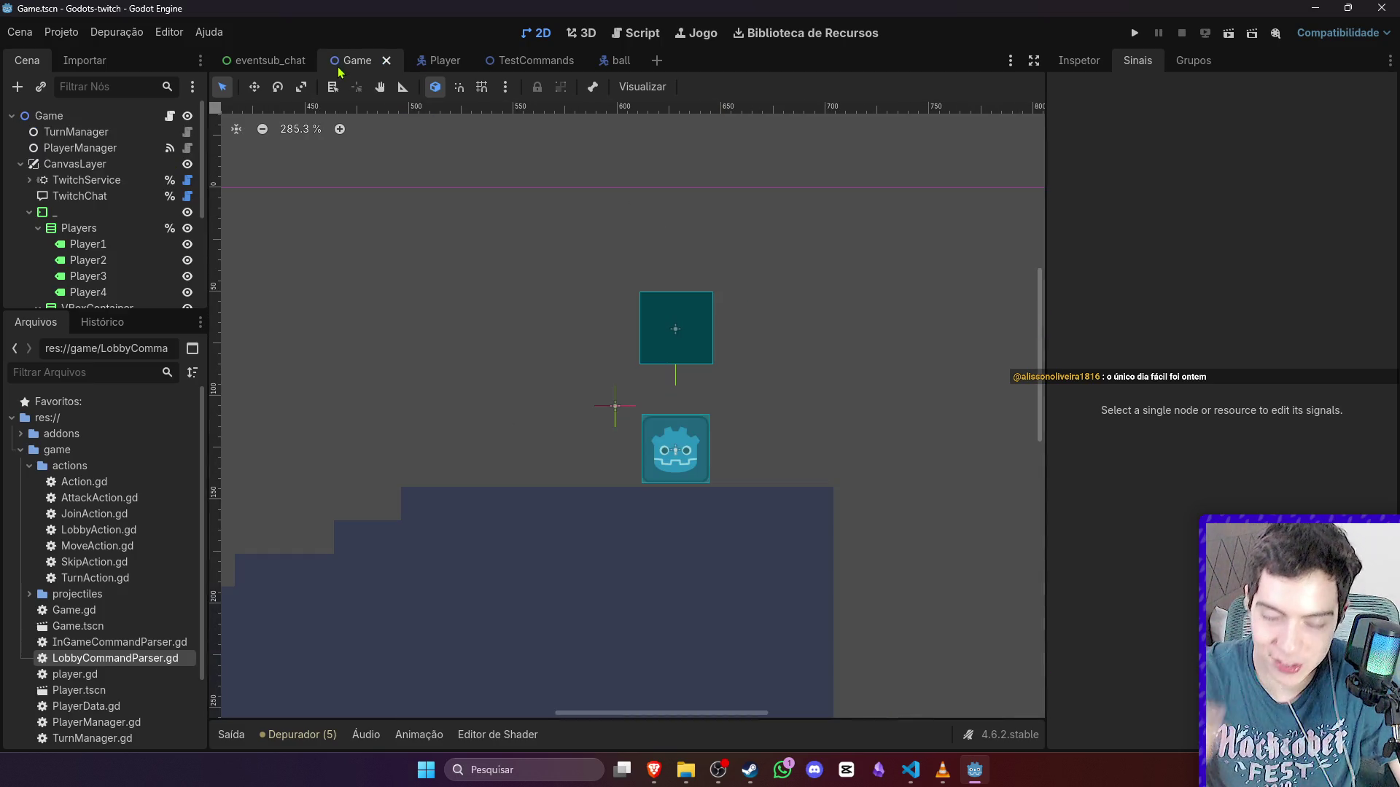
# Step: Select BallProjectile in the Game scene, open its ball.gd script, and switch to the ball scene
pyautogui.click(16, 164)
pyautogui.scroll(-4, 873, 353)
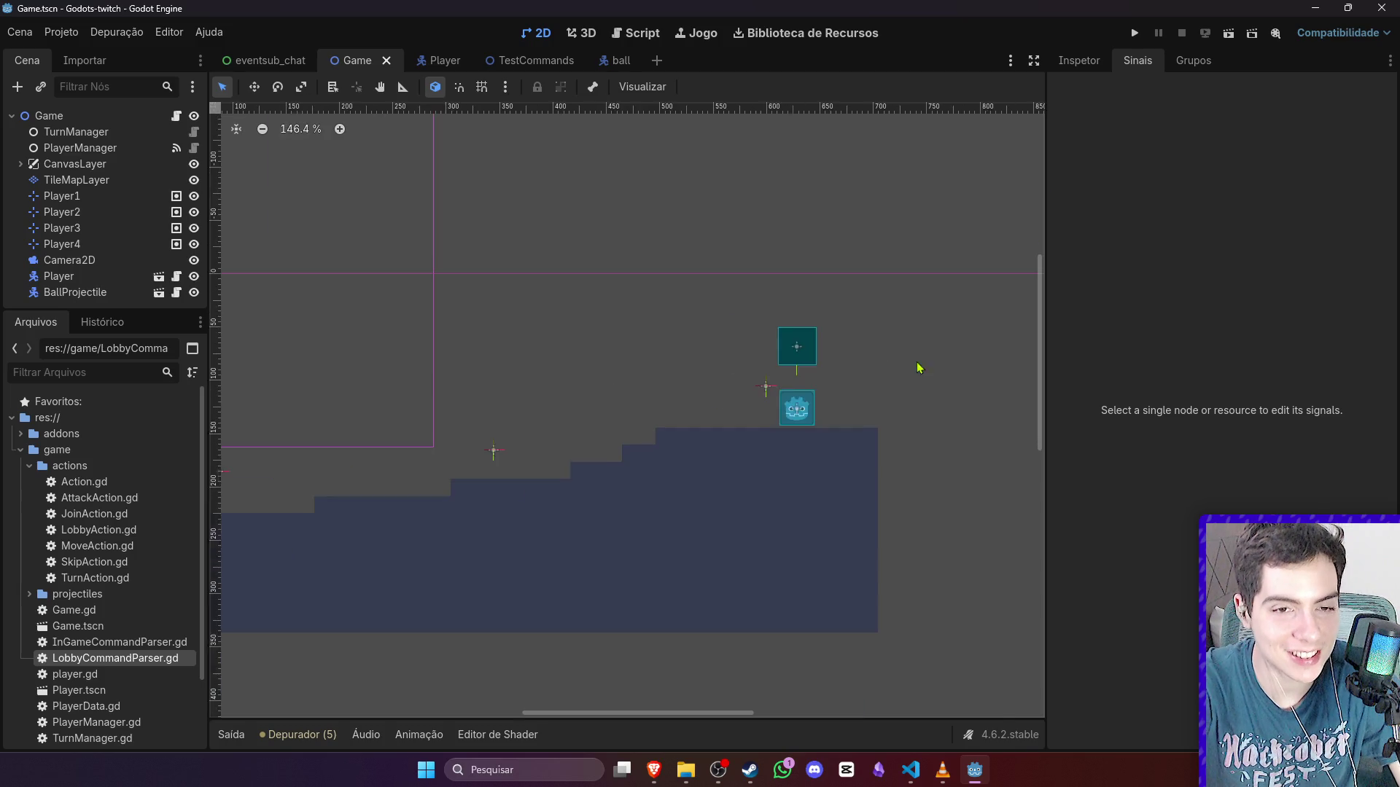
pyautogui.click(816, 310)
pyautogui.scroll(3, 816, 309)
pyautogui.click(784, 353)
pyautogui.scroll(3, 905, 390)
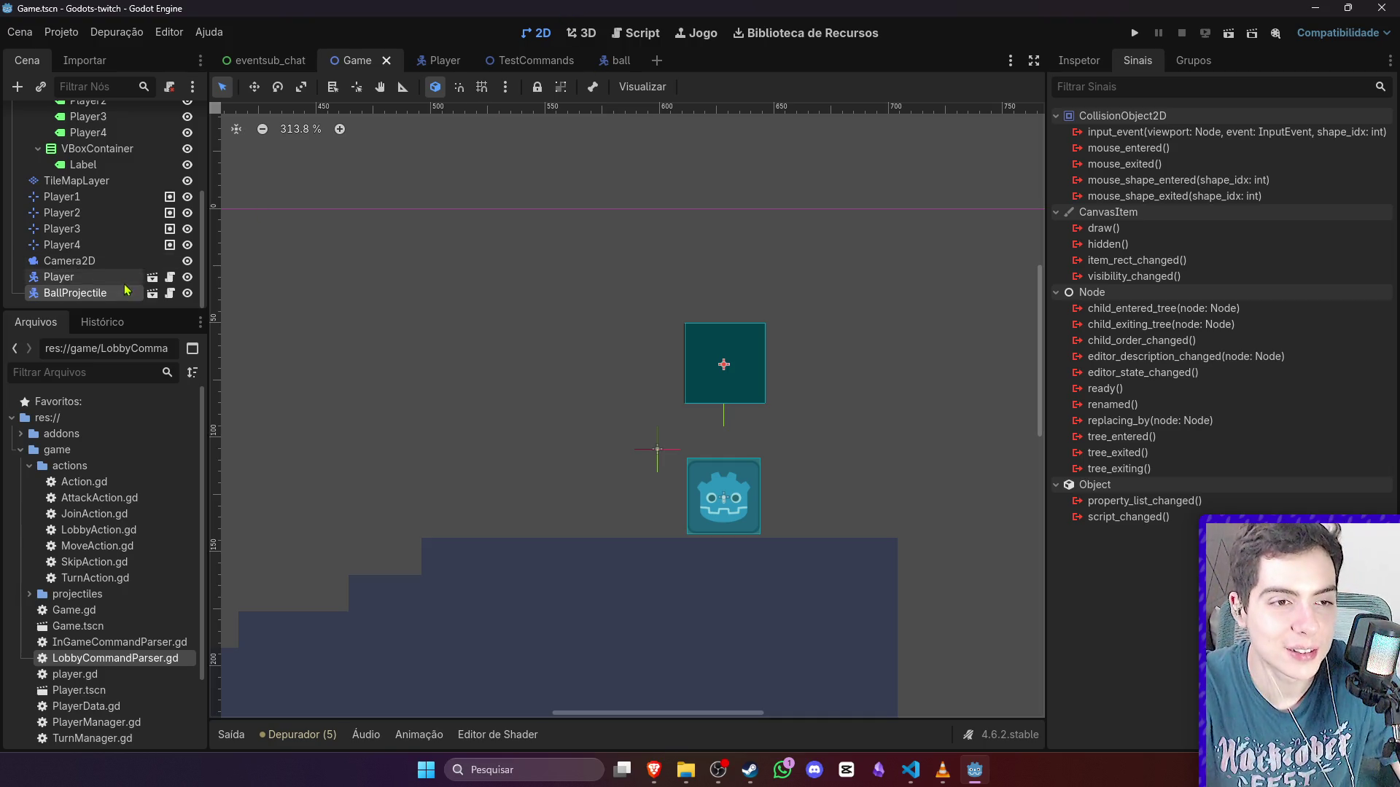
pyautogui.click(169, 292)
pyautogui.scroll(2, 238, 293)
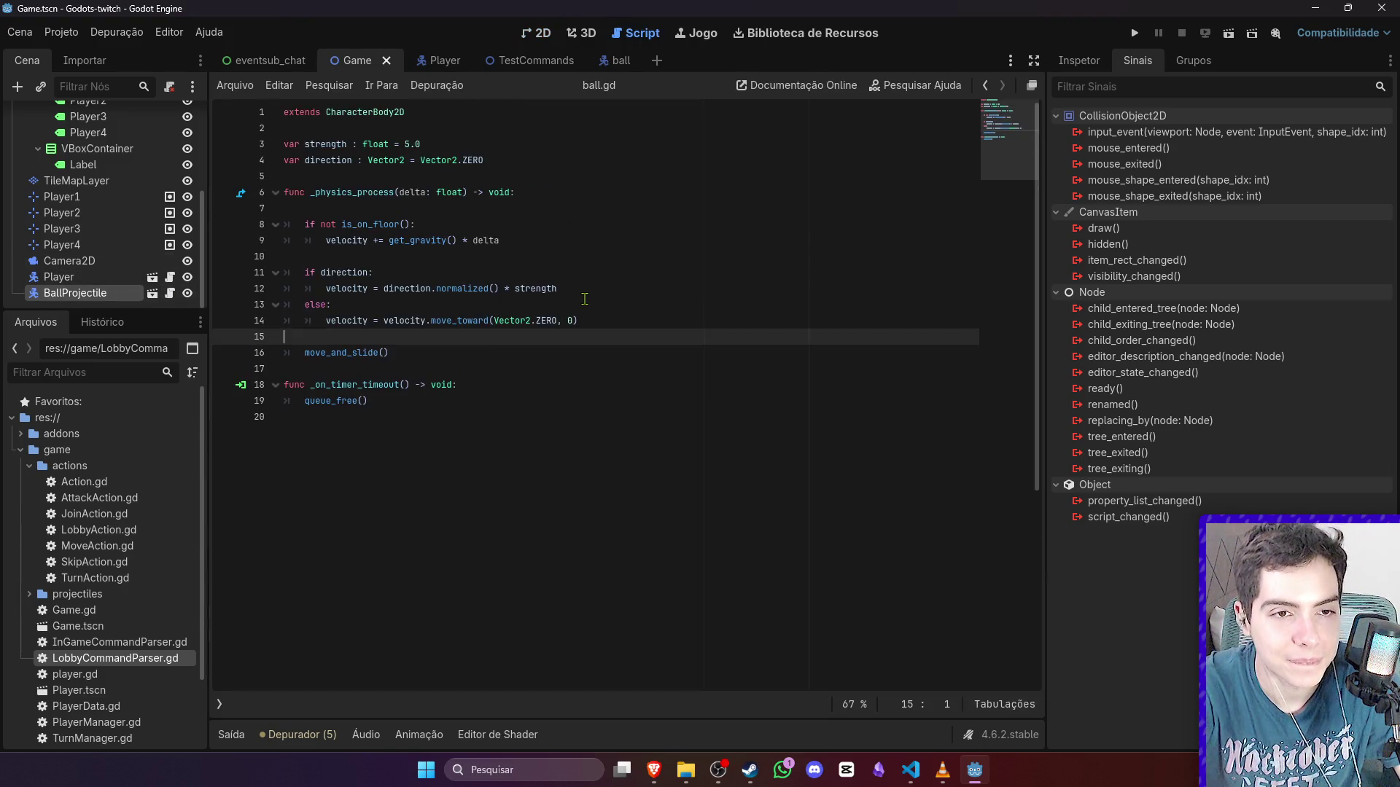
pyautogui.click(607, 64)
pyautogui.click(58, 164)
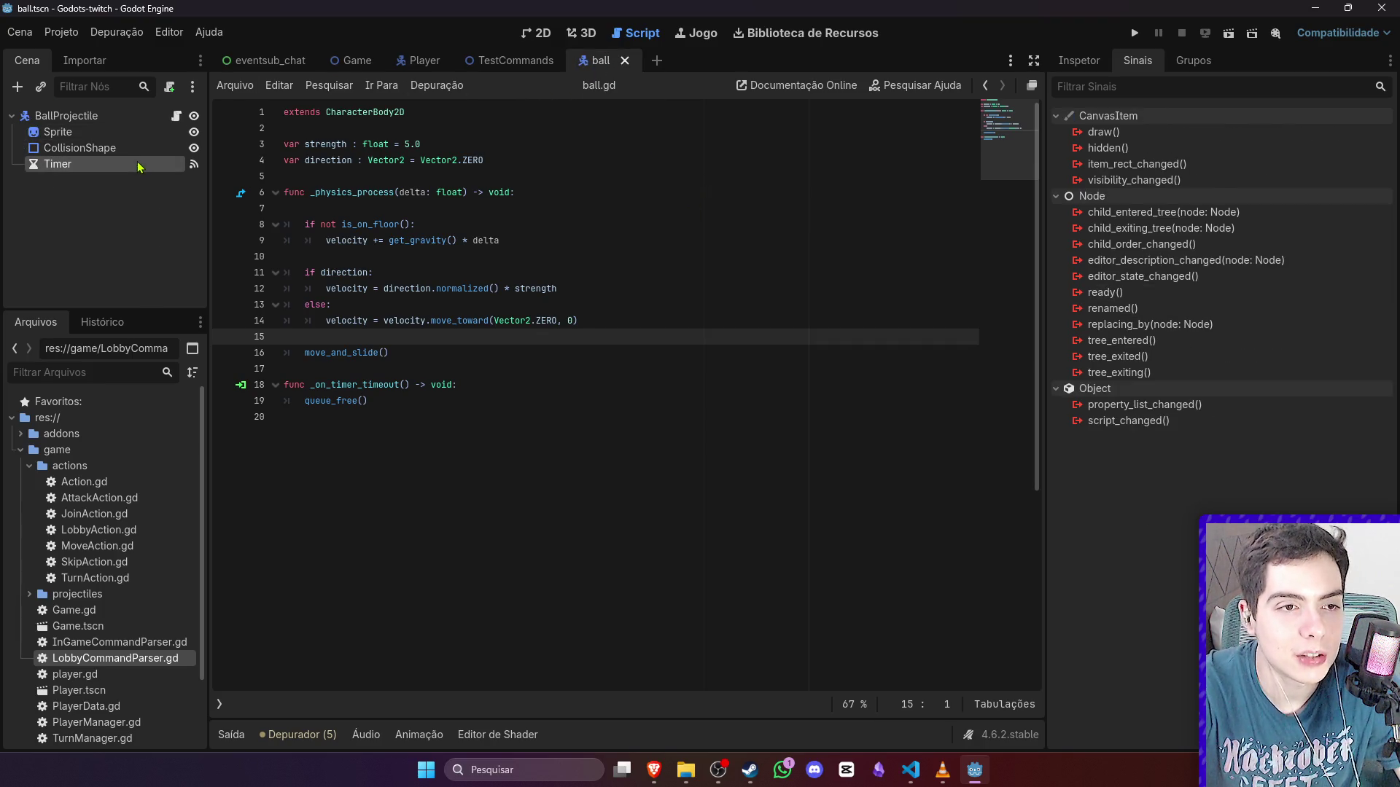
# Step: Set the ball Timer's Wait Time to 5 seconds and save the ball scene
pyautogui.click(1079, 61)
pyautogui.click(1327, 218)
pyautogui.write('5')
pyautogui.press('Return')
pyautogui.hotkey('ctrl', 's')
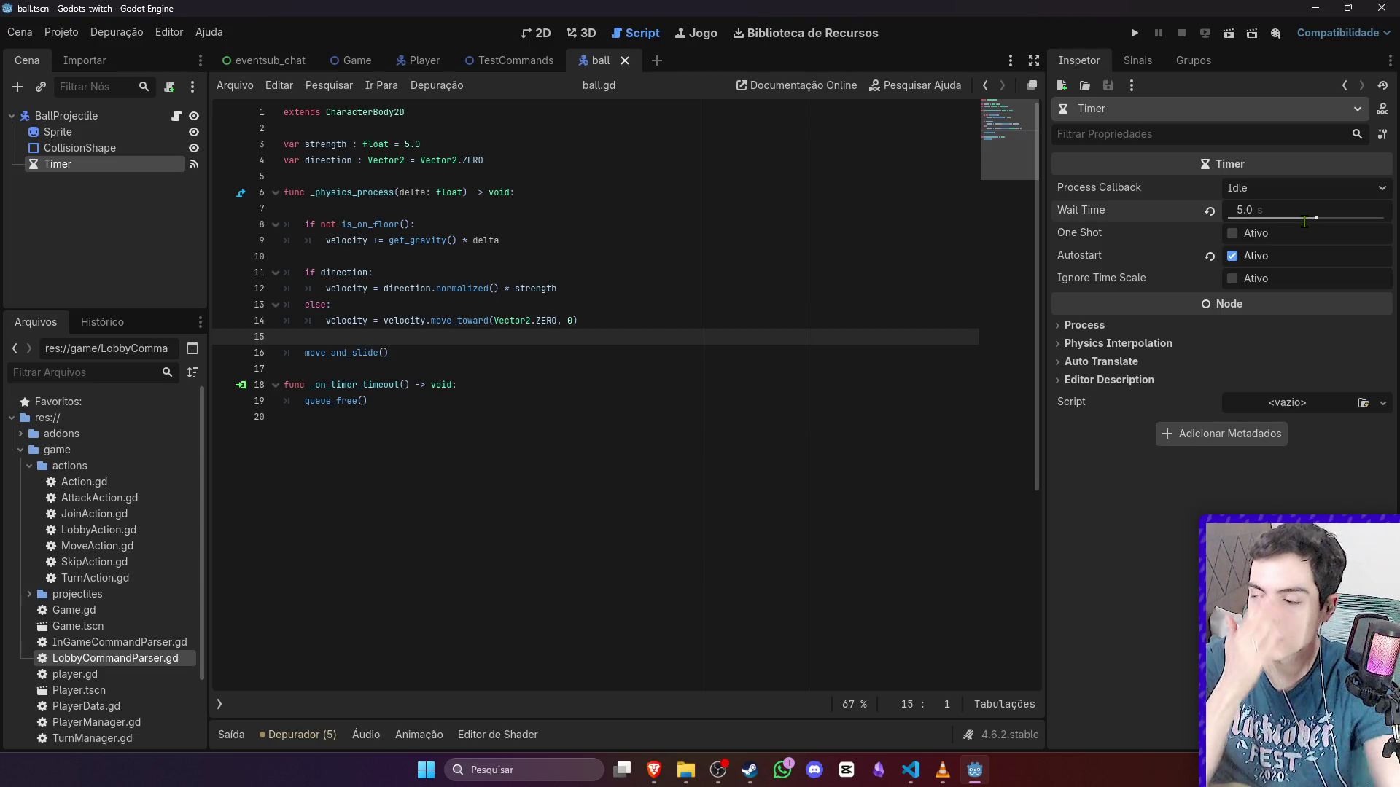
# Step: Try a 7-second Wait Time, then revert the Timer to 5 seconds and save again
pyautogui.click(1308, 215)
pyautogui.write('7')
pyautogui.press('Return')
pyautogui.hotkey('ctrl', 's')
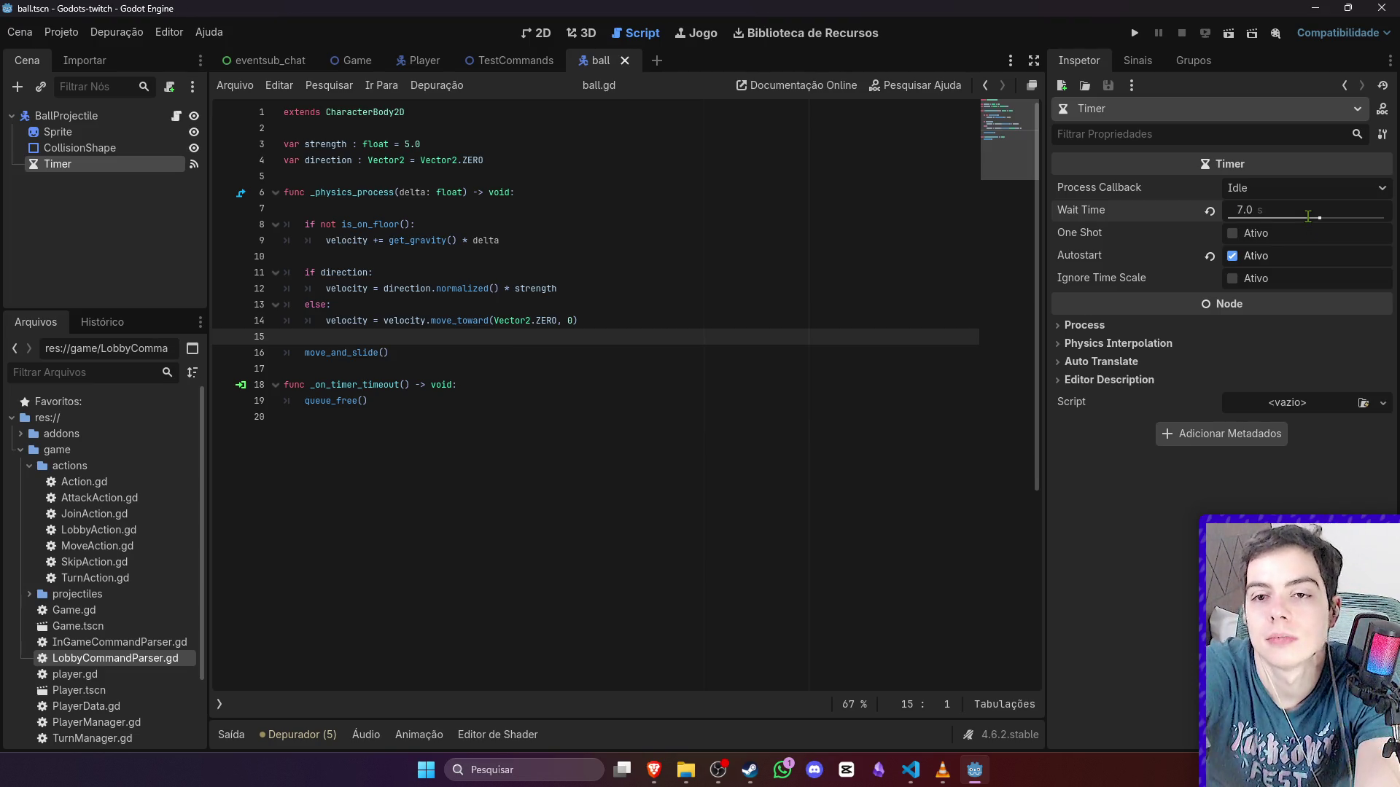
pyautogui.click(1308, 216)
pyautogui.write('5')
pyautogui.press('Return')
pyautogui.hotkey('ctrl', 's')
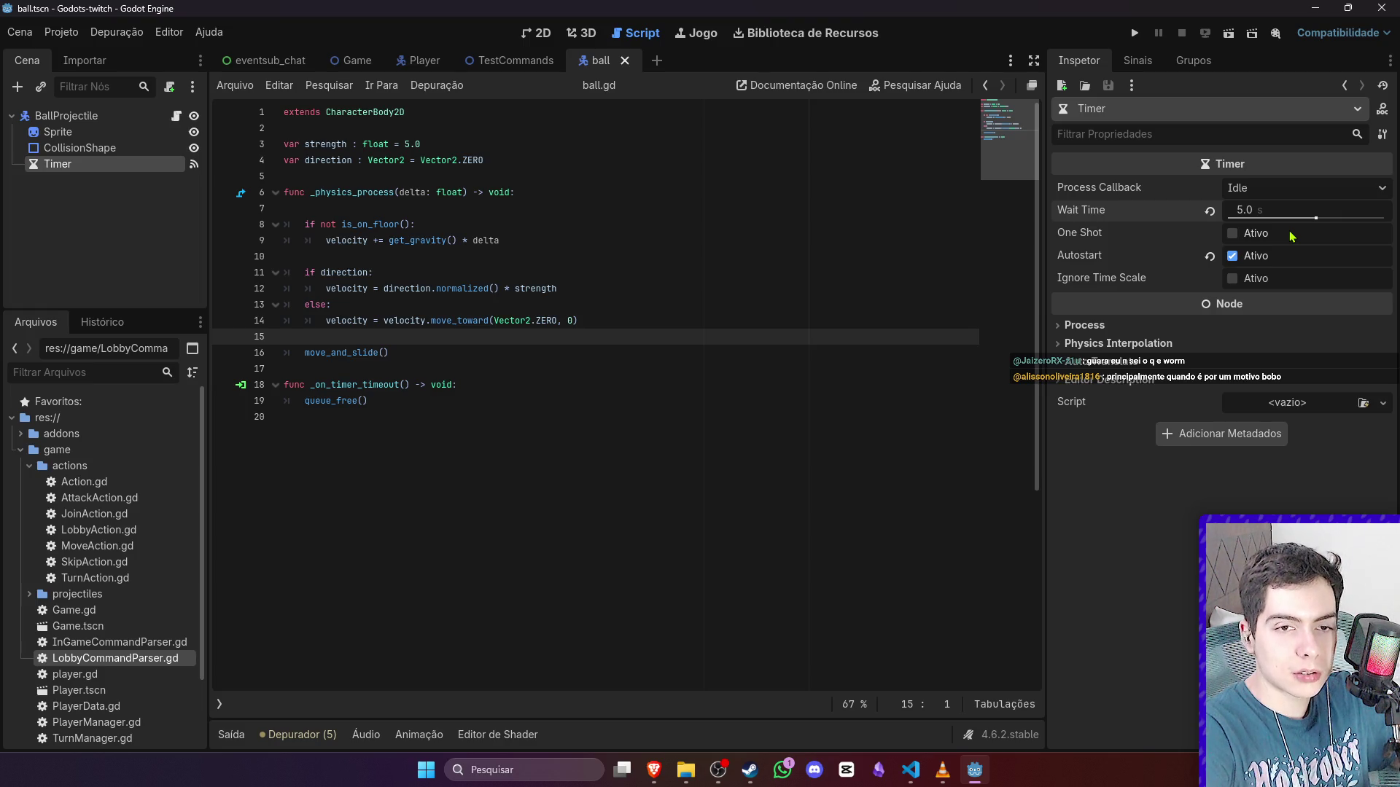
# Step: Add print("velocity: ", velocity) above move_and_slide() in ball.gd, then return to the Game scene
pyautogui.click(339, 340)
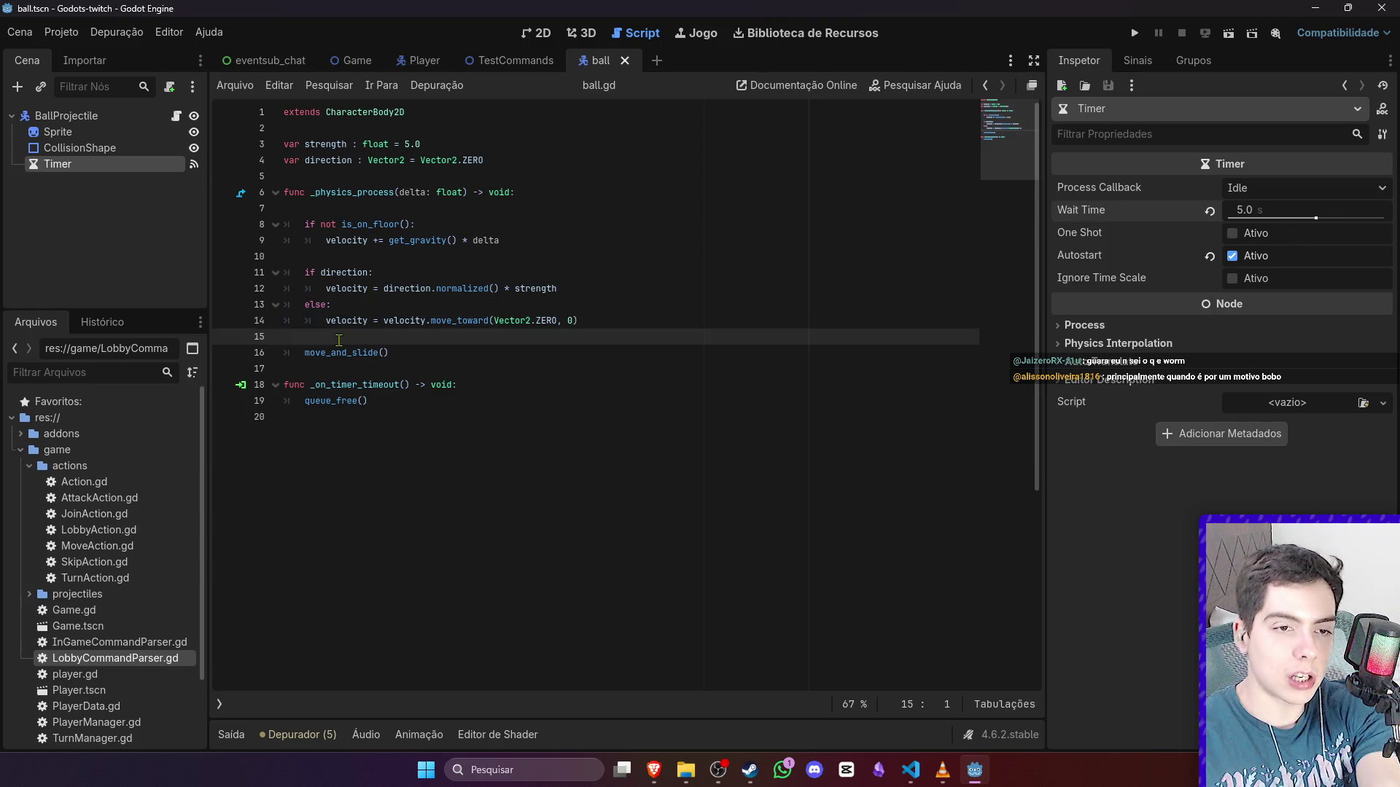
pyautogui.press('Return')
pyautogui.press('Tab')
pyautogui.write('int("velocity: ", velo')
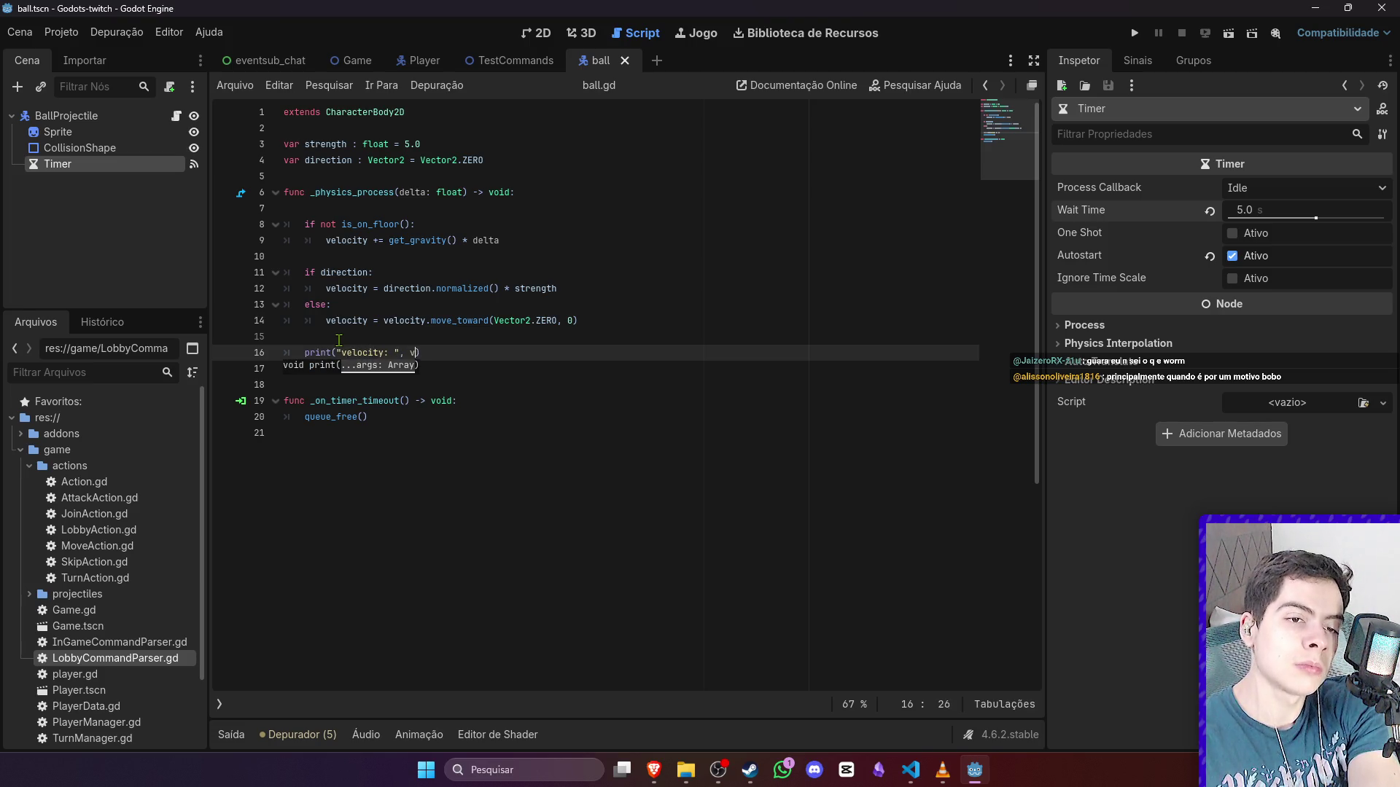
pyautogui.write('city')
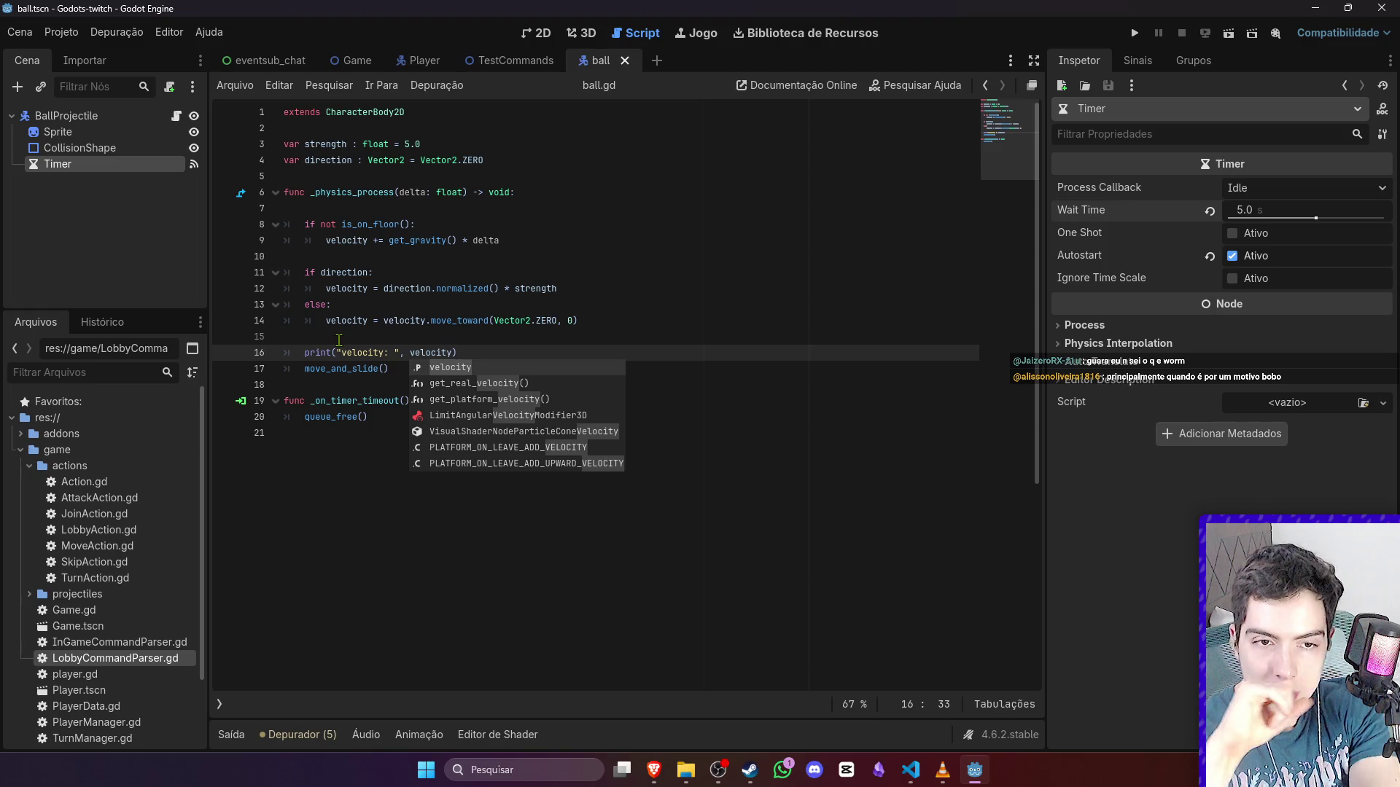
pyautogui.click(525, 260)
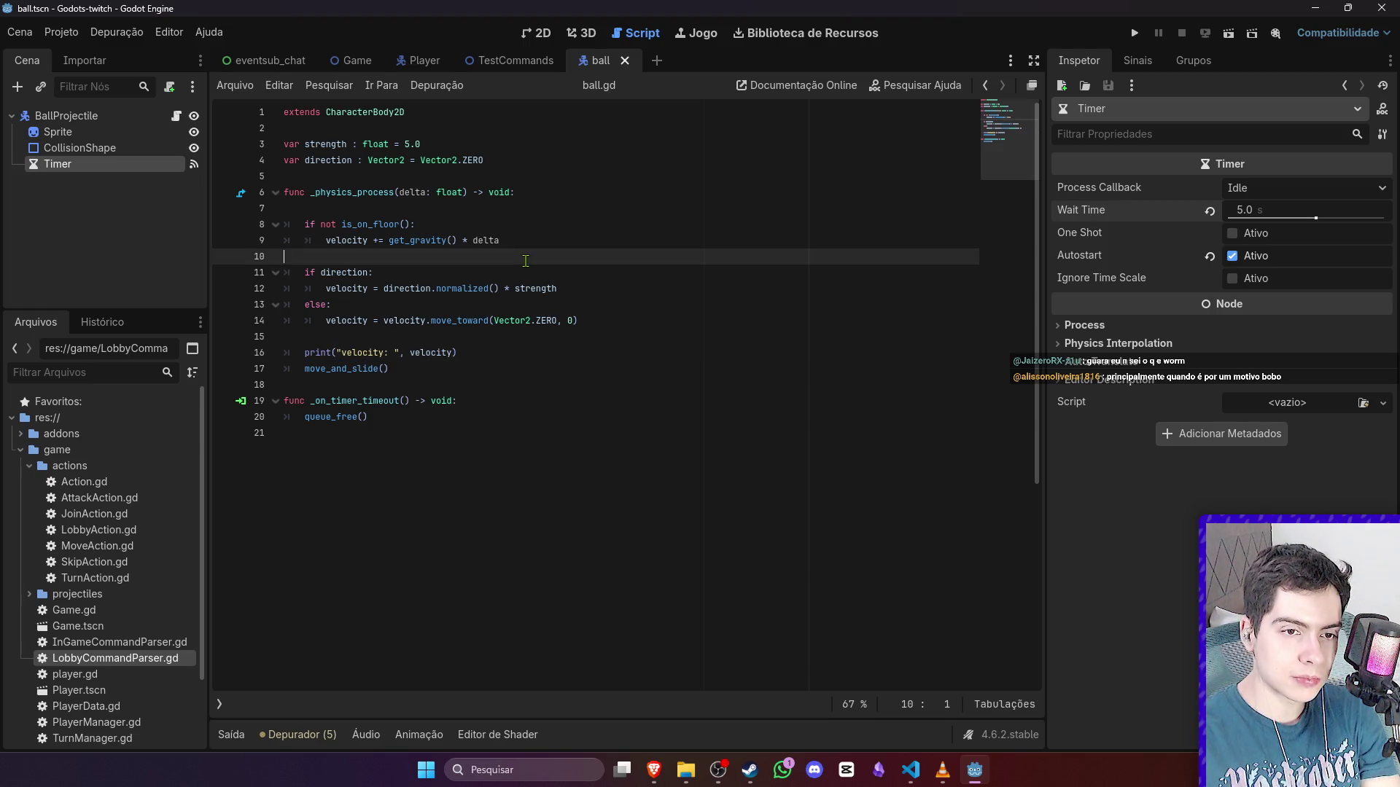
pyautogui.click(357, 60)
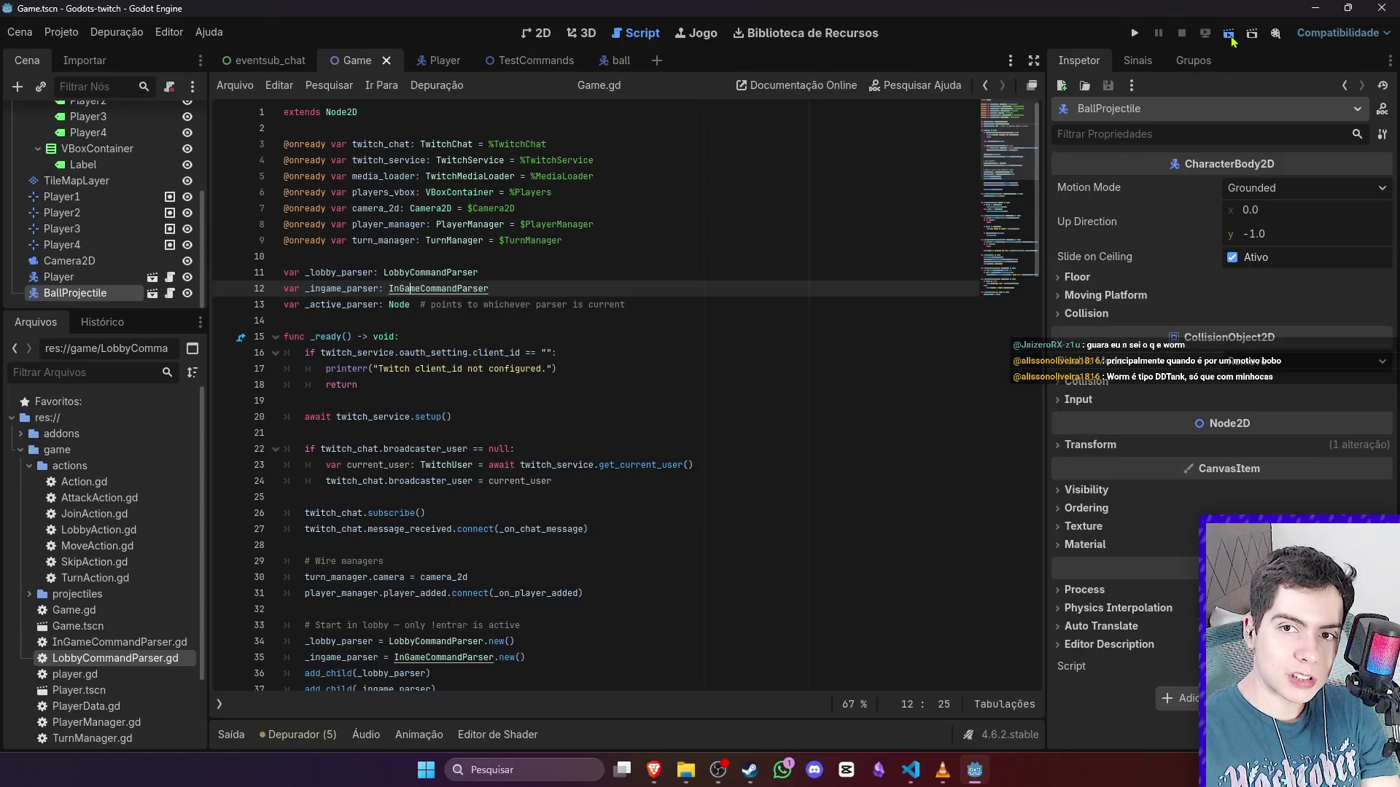
# Step: Test-run the game briefly, then stop it
pyautogui.click(1230, 36)
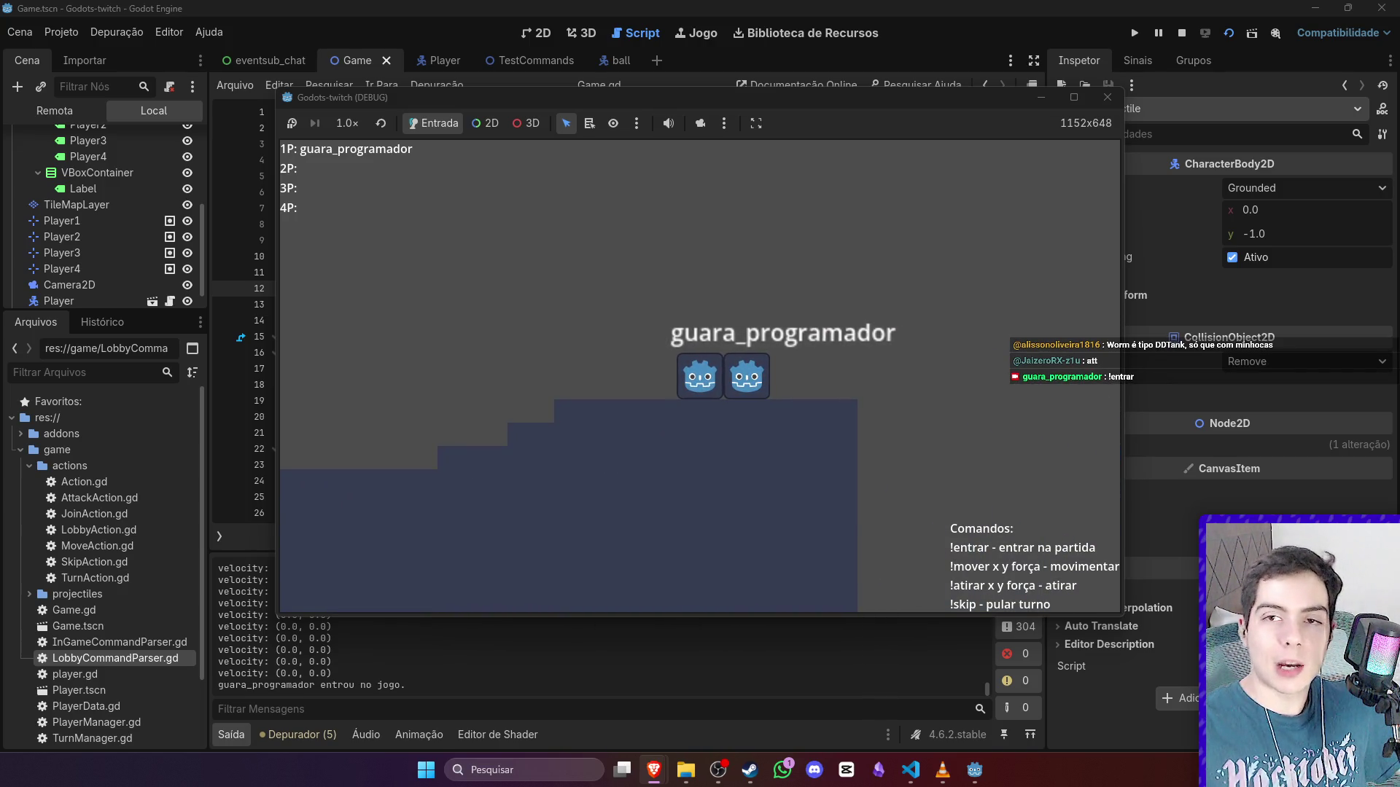
pyautogui.click(1182, 33)
pyautogui.click(544, 33)
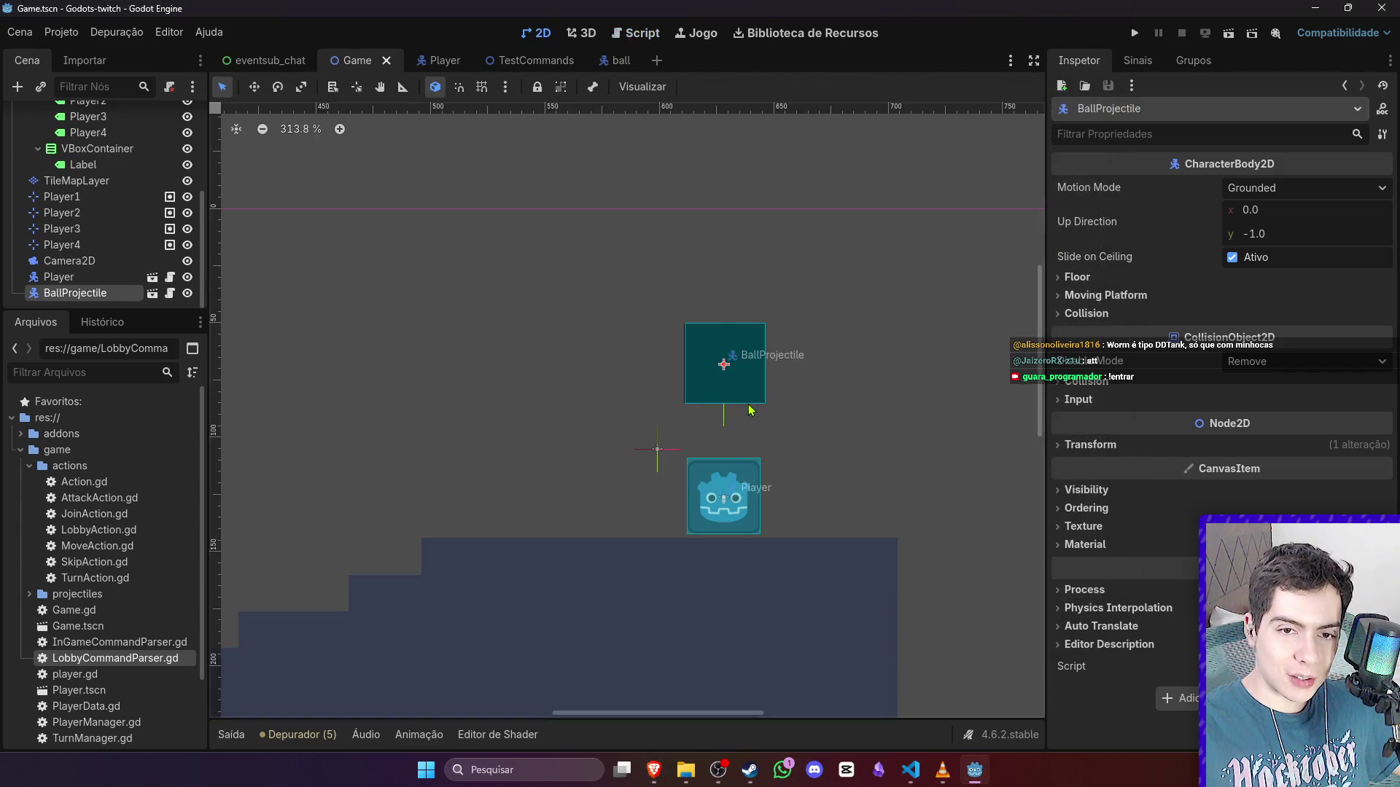
# Step: Delete the Player and BallProjectile nodes from the Game scene and save it
pyautogui.click(87, 278)
pyautogui.press('Delete')
pyautogui.press('Return')
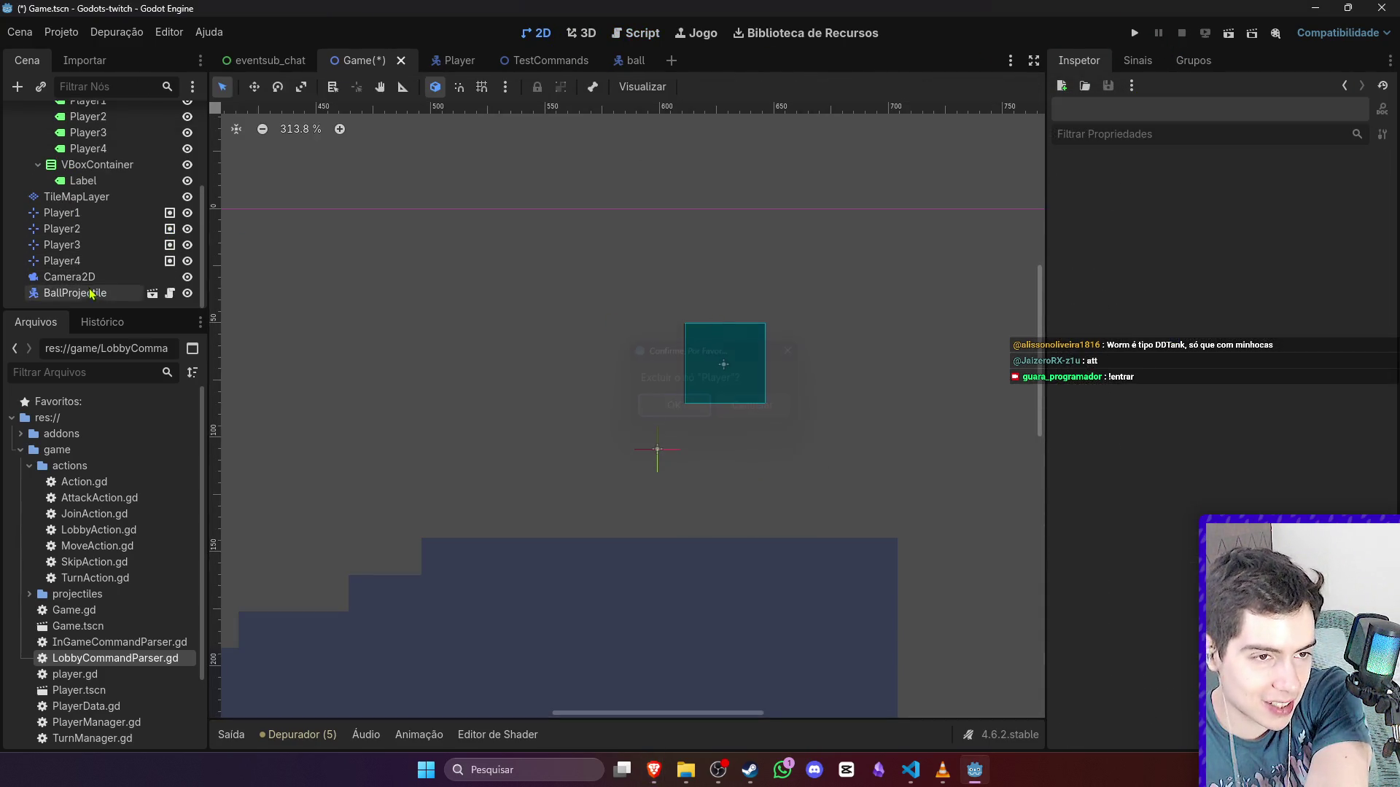
pyautogui.click(91, 294)
pyautogui.press('Delete')
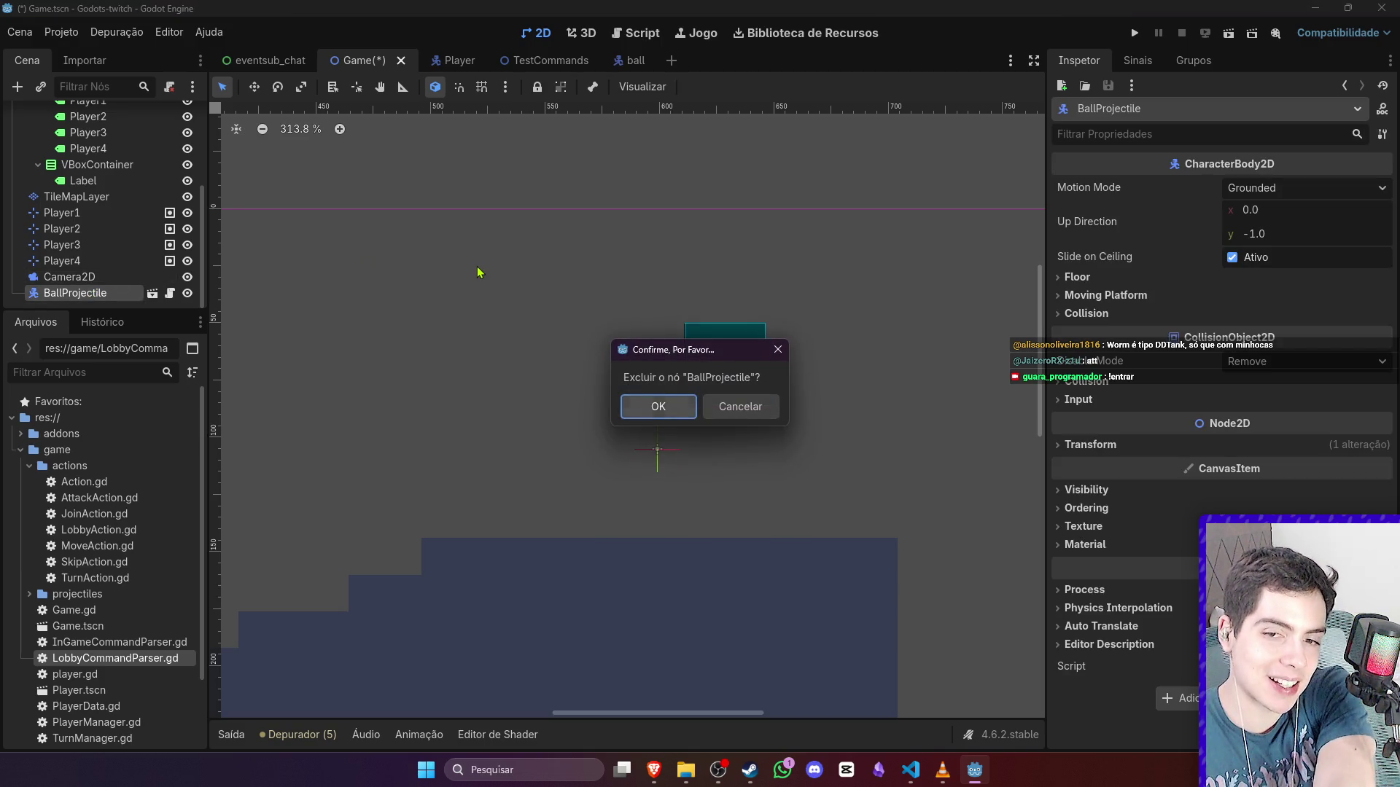
pyautogui.press('Return')
pyautogui.hotkey('ctrl', 's')
# Step: Open InGameCommandParser.gd from the FileSystem dock in the script editor
pyautogui.scroll(-9, 620, 255)
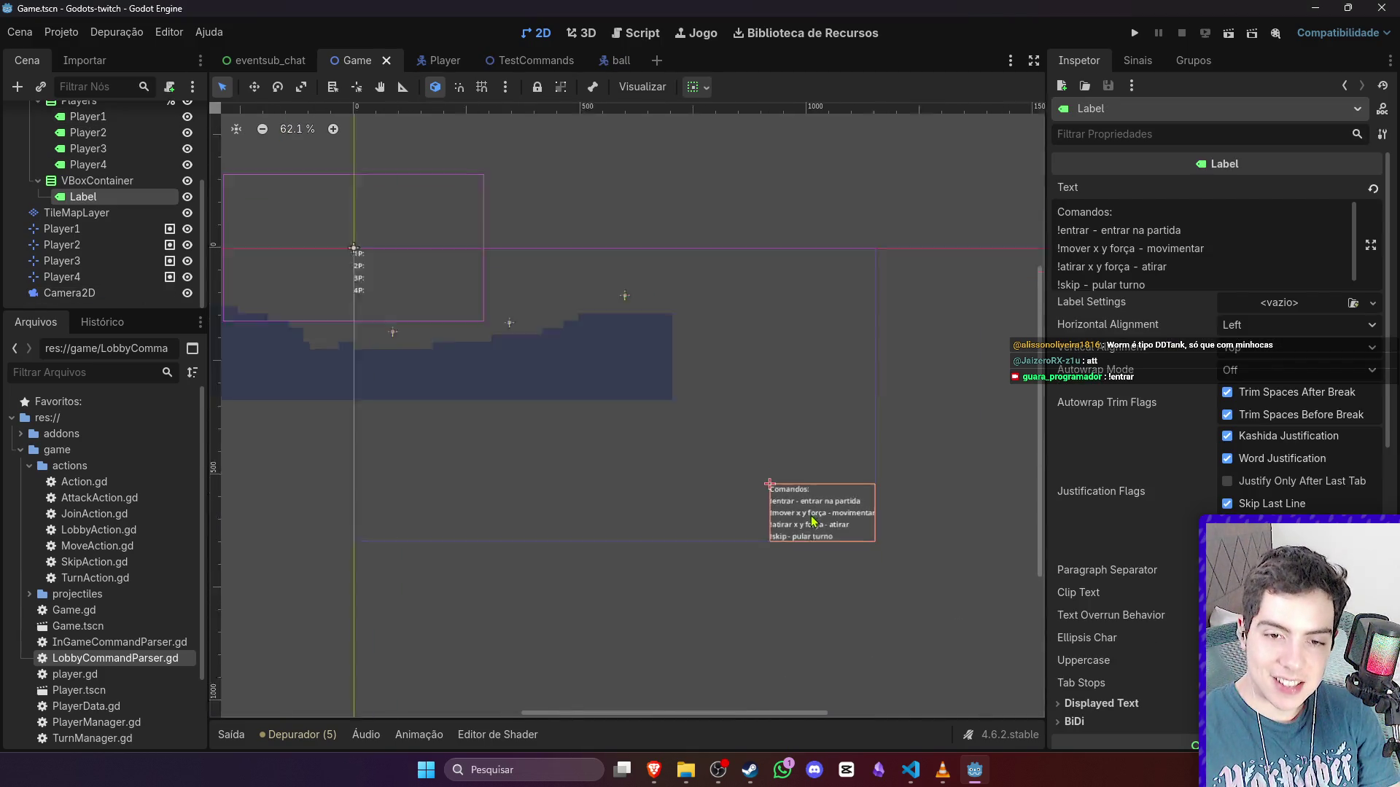
pyautogui.scroll(9, 813, 519)
pyautogui.scroll(-6, 360, 287)
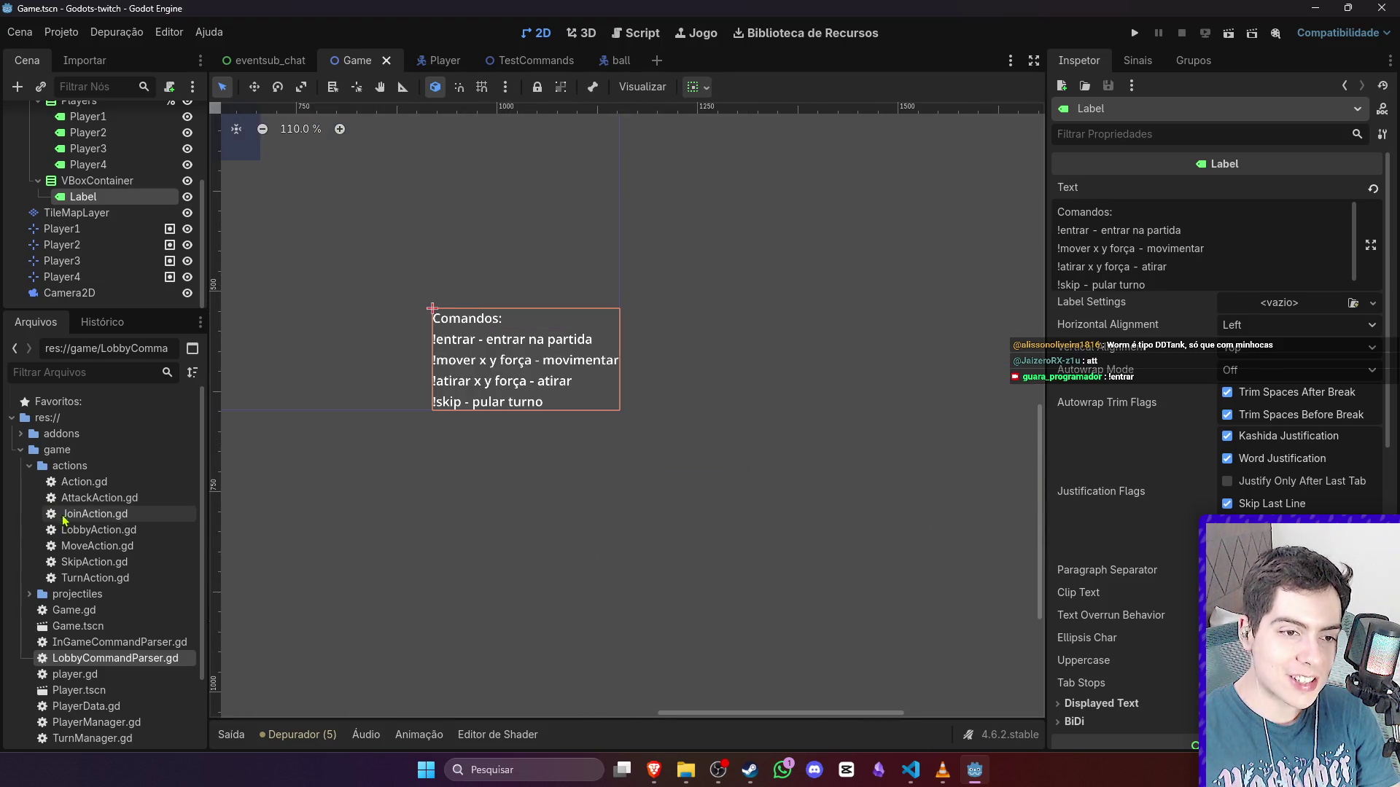
pyautogui.scroll(-2, 133, 715)
pyautogui.scroll(3, 130, 657)
pyautogui.scroll(-3, 125, 598)
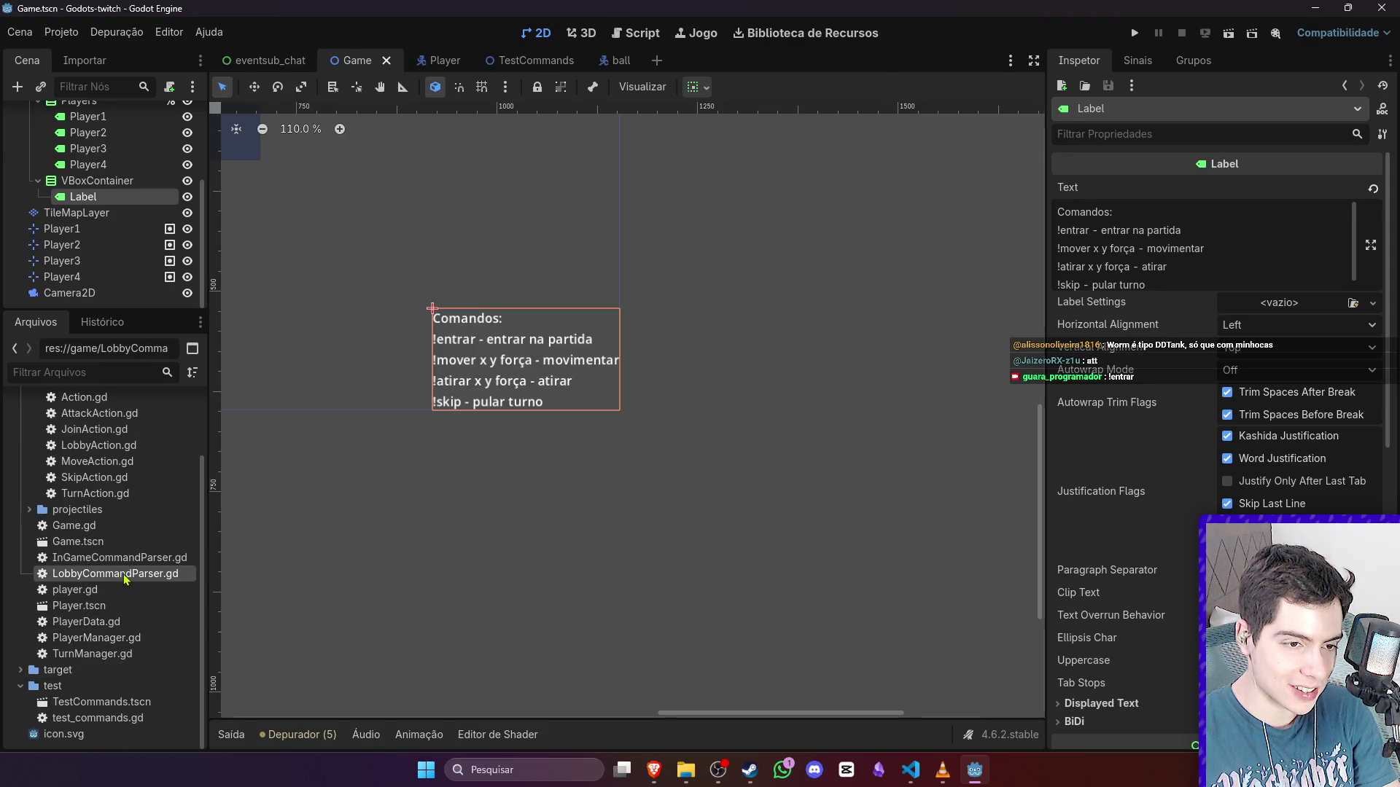
pyautogui.doubleClick(125, 574)
pyautogui.doubleClick(116, 558)
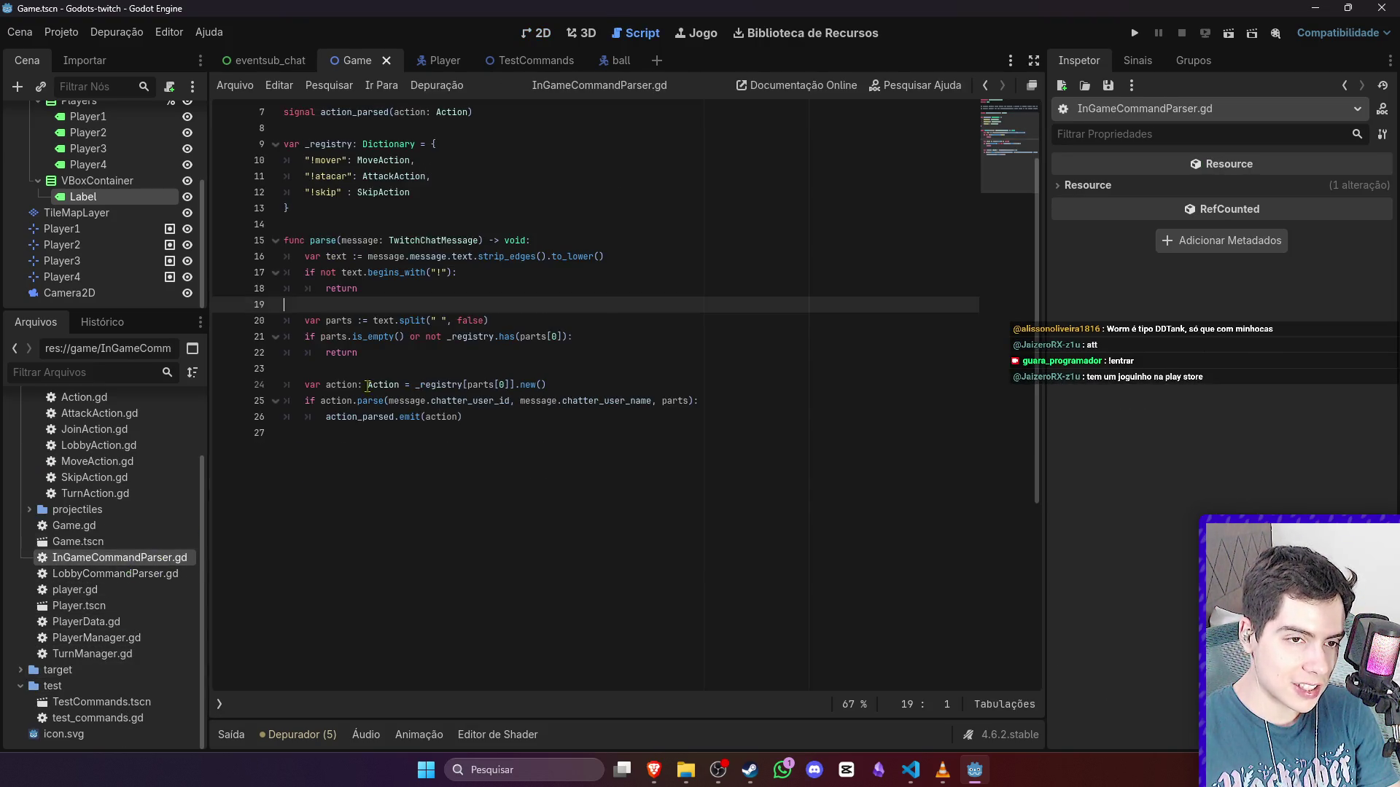
# Step: Rename the chat command 'atacar' to 'atirar' on line 11 and save the script
pyautogui.doubleClick(331, 176)
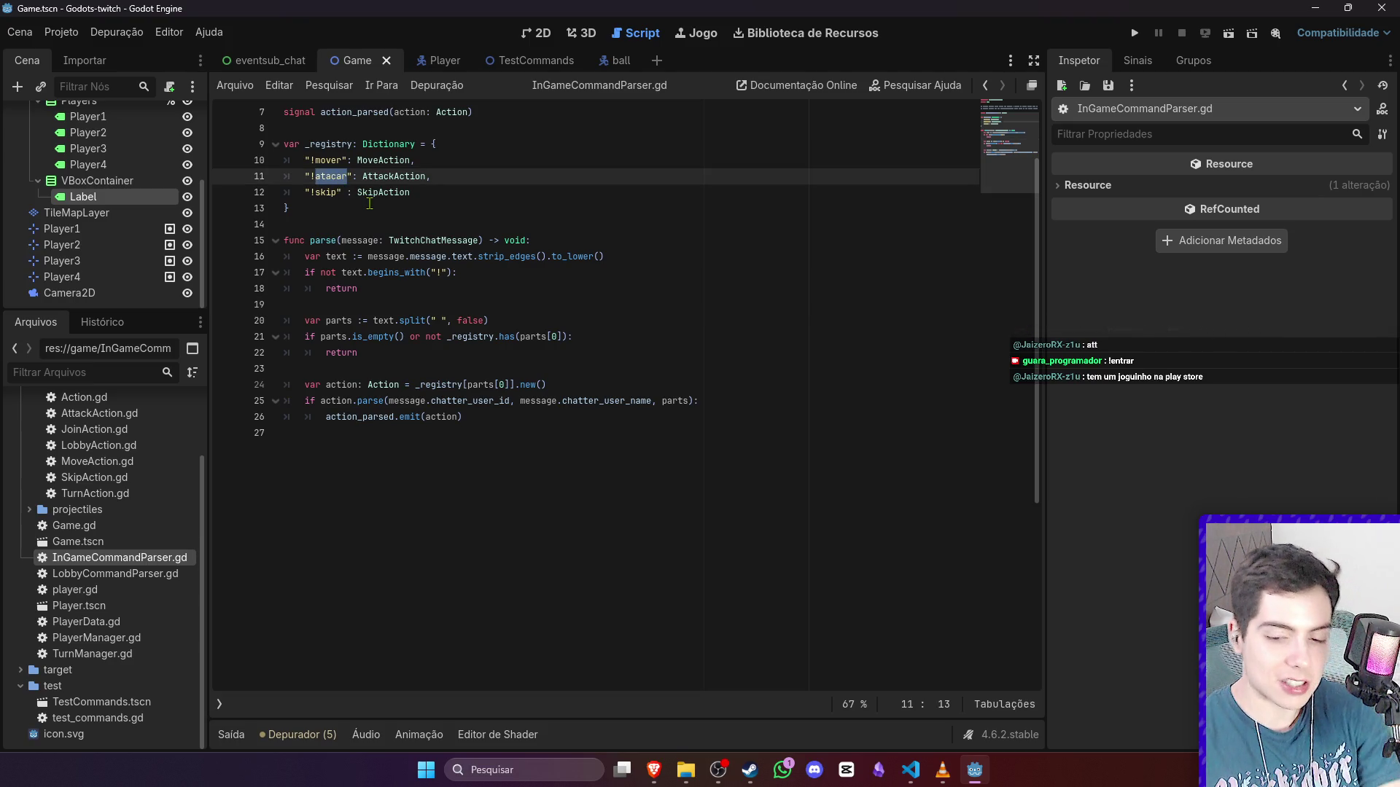
pyautogui.write('atirar')
pyautogui.hotkey('ctrl', 's')
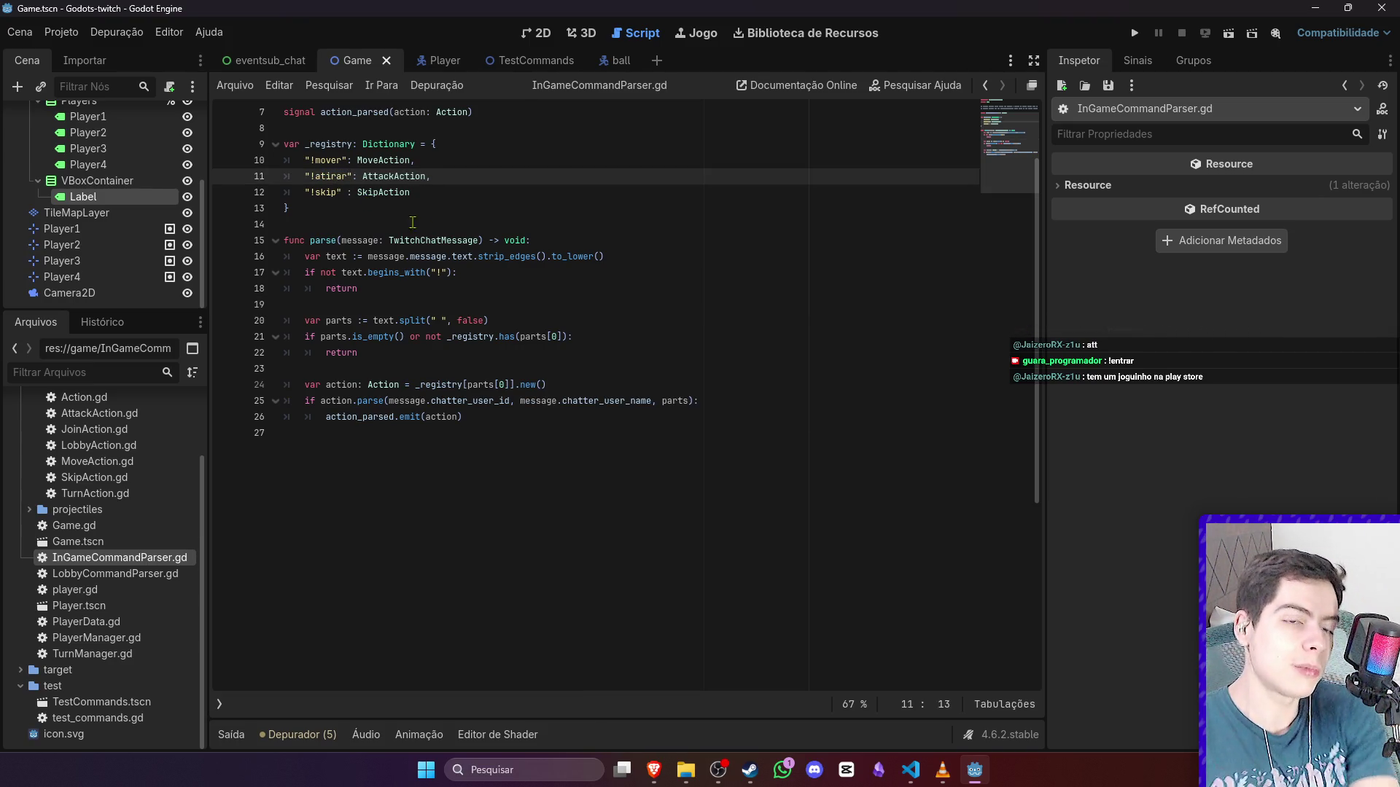
pyautogui.click(447, 228)
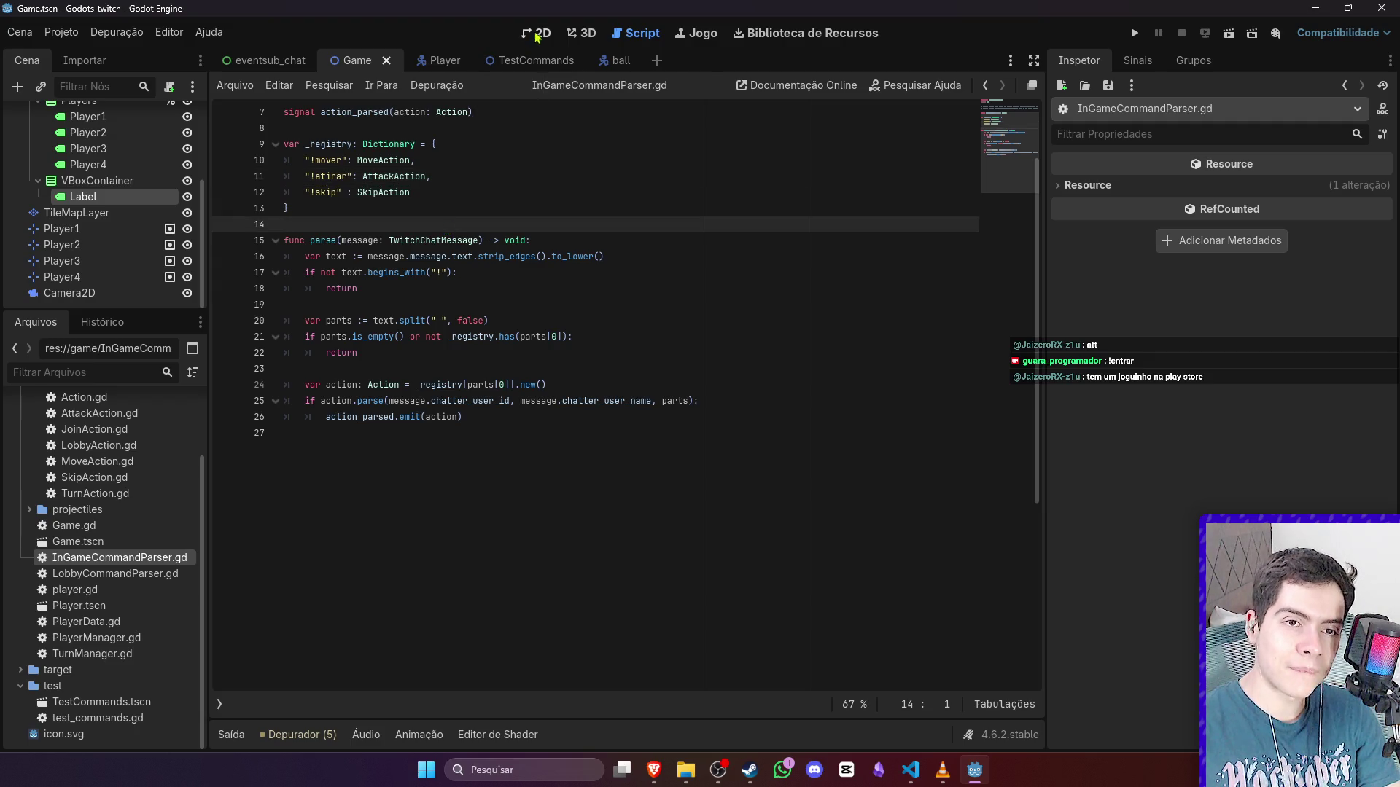
# Step: Run the game, with two chat players joining and firing '!atirar 1 0 30', then stop it
pyautogui.click(538, 33)
pyautogui.scroll(5, 769, 281)
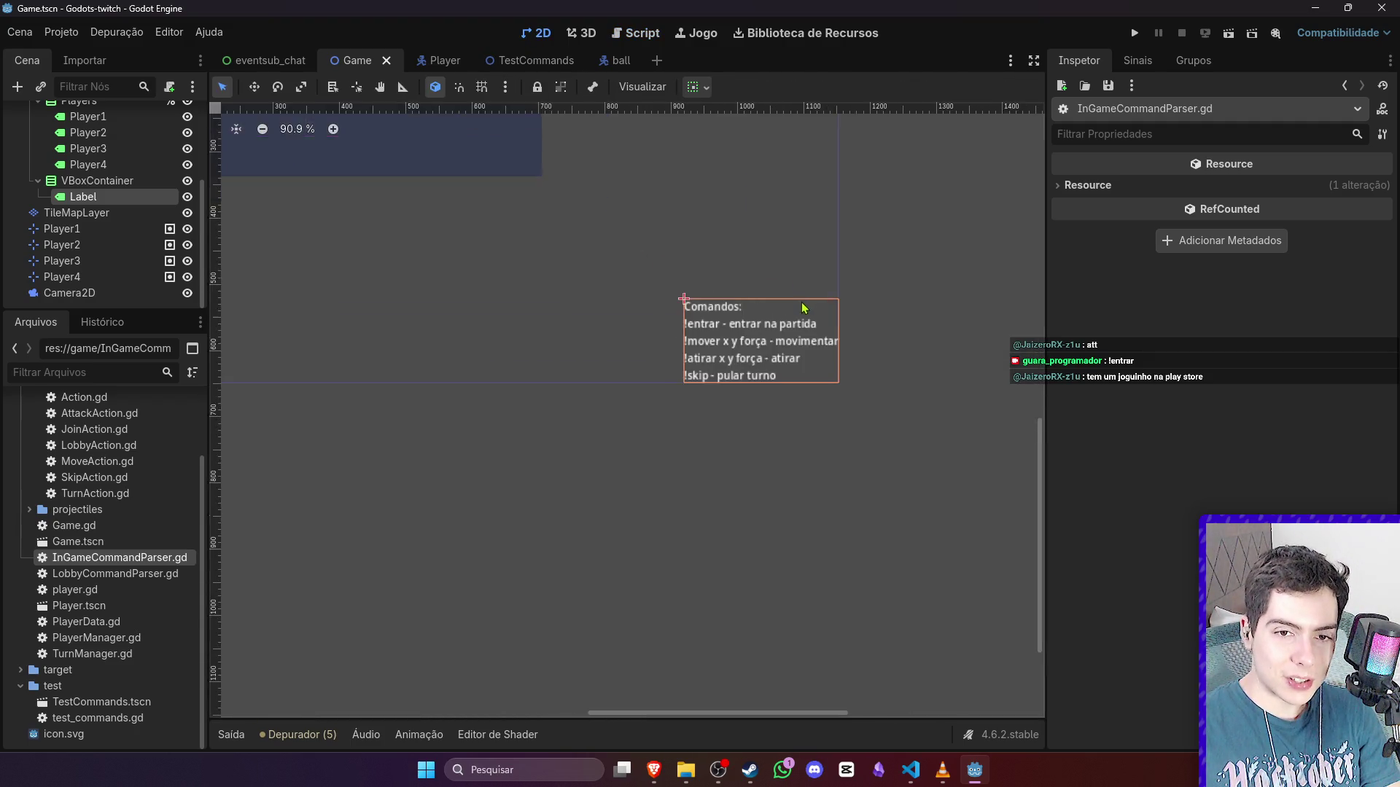
pyautogui.click(1229, 32)
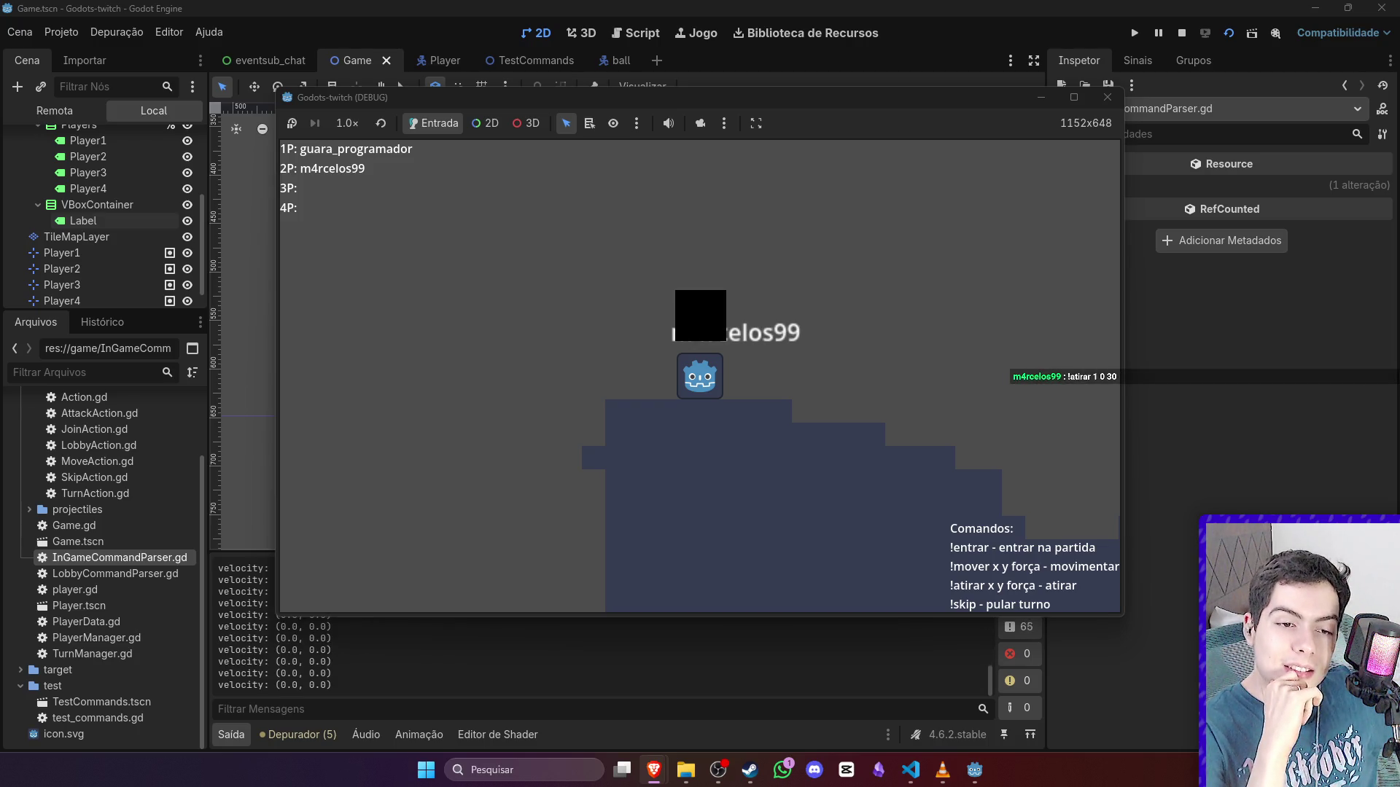
pyautogui.press('F8')
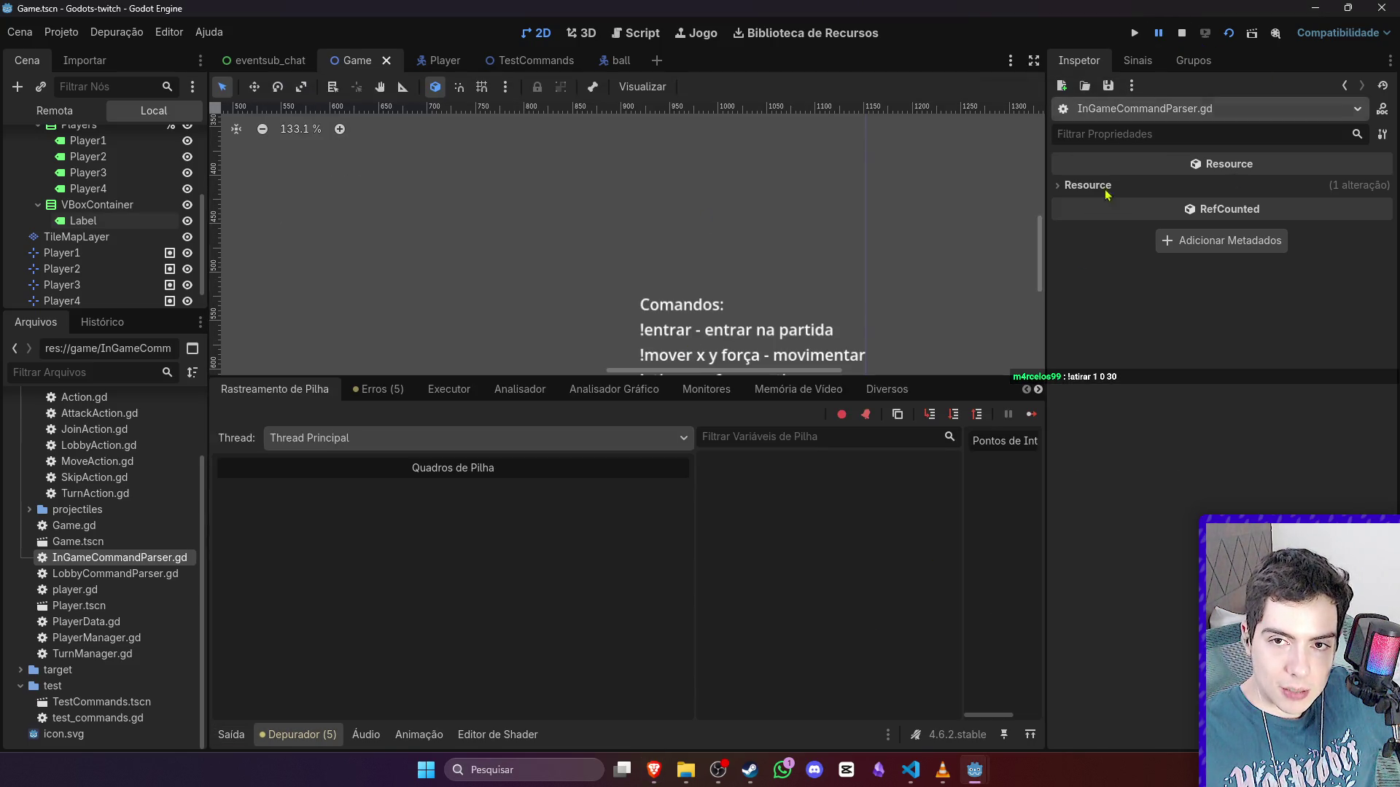
# Step: Review the executed-action lines in the output log, then open ball.gd from the ball scene
pyautogui.click(232, 735)
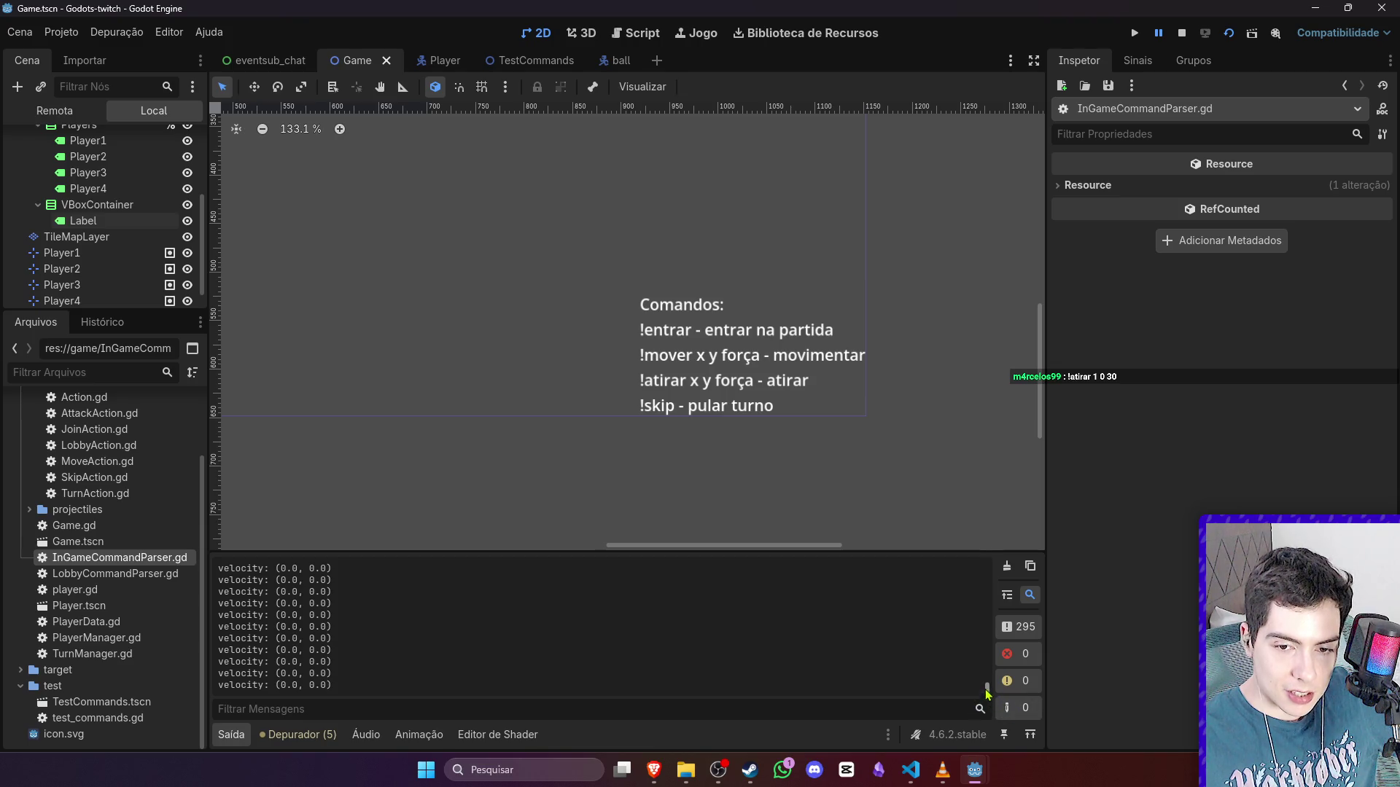
pyautogui.moveTo(986, 584); pyautogui.dragTo(977, 551)
pyautogui.moveTo(360, 640); pyautogui.dragTo(172, 641)
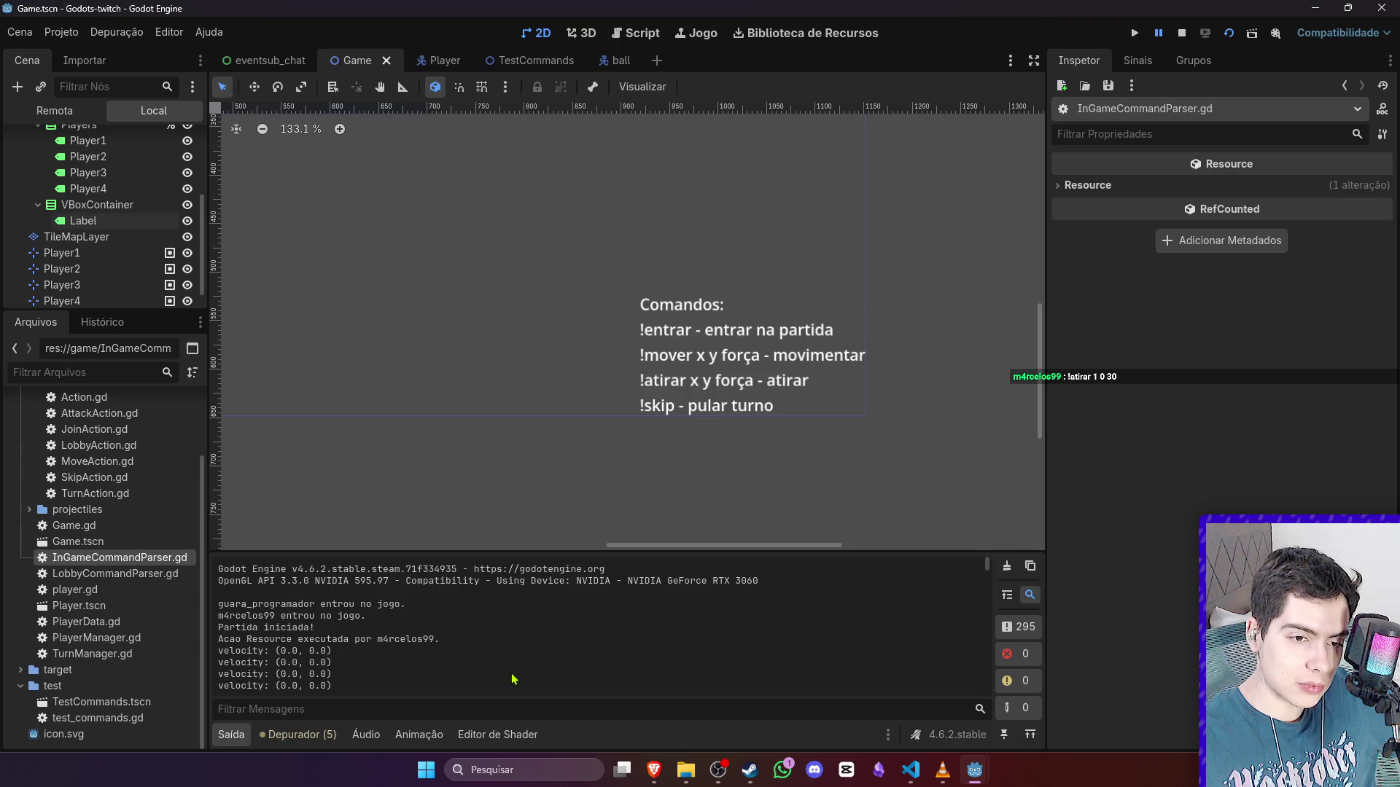
pyautogui.click(604, 68)
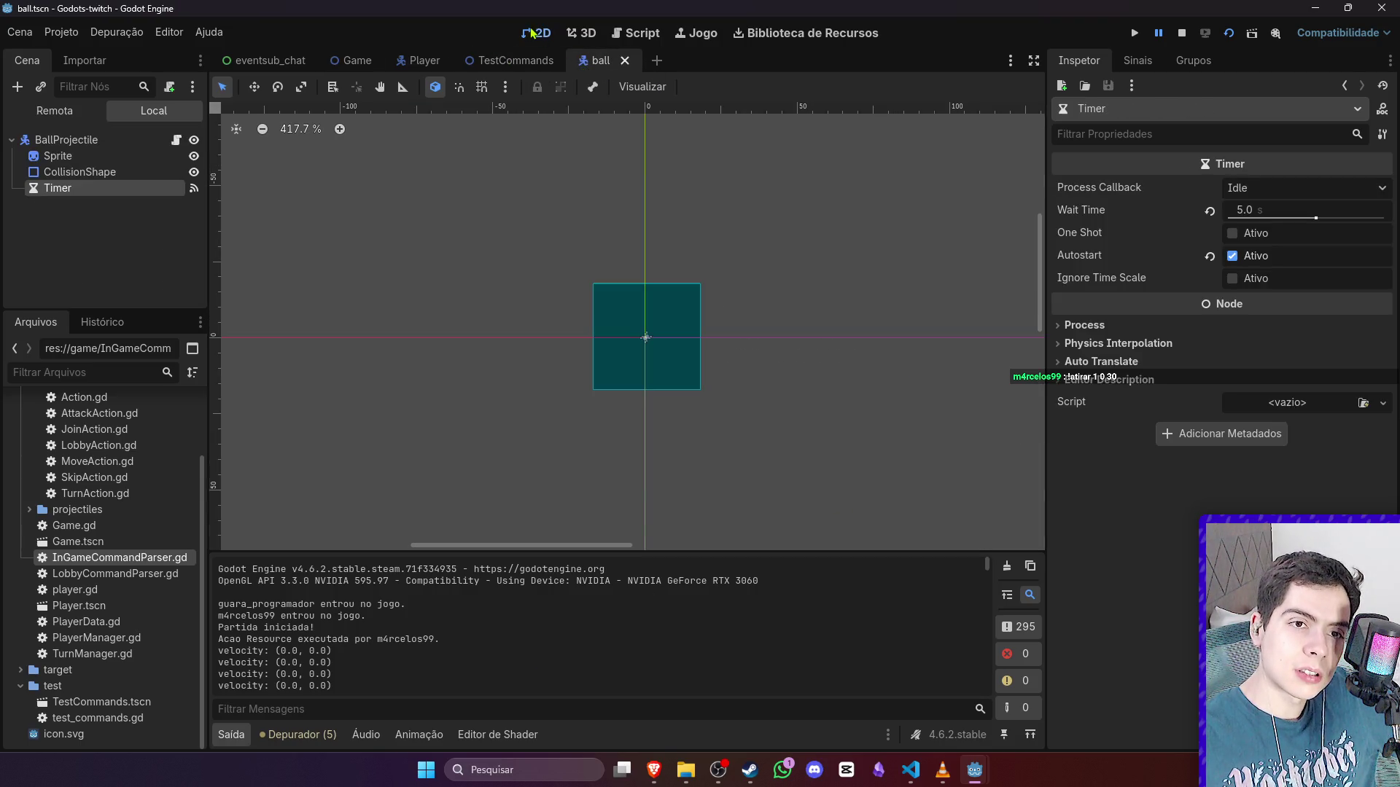
pyautogui.click(176, 140)
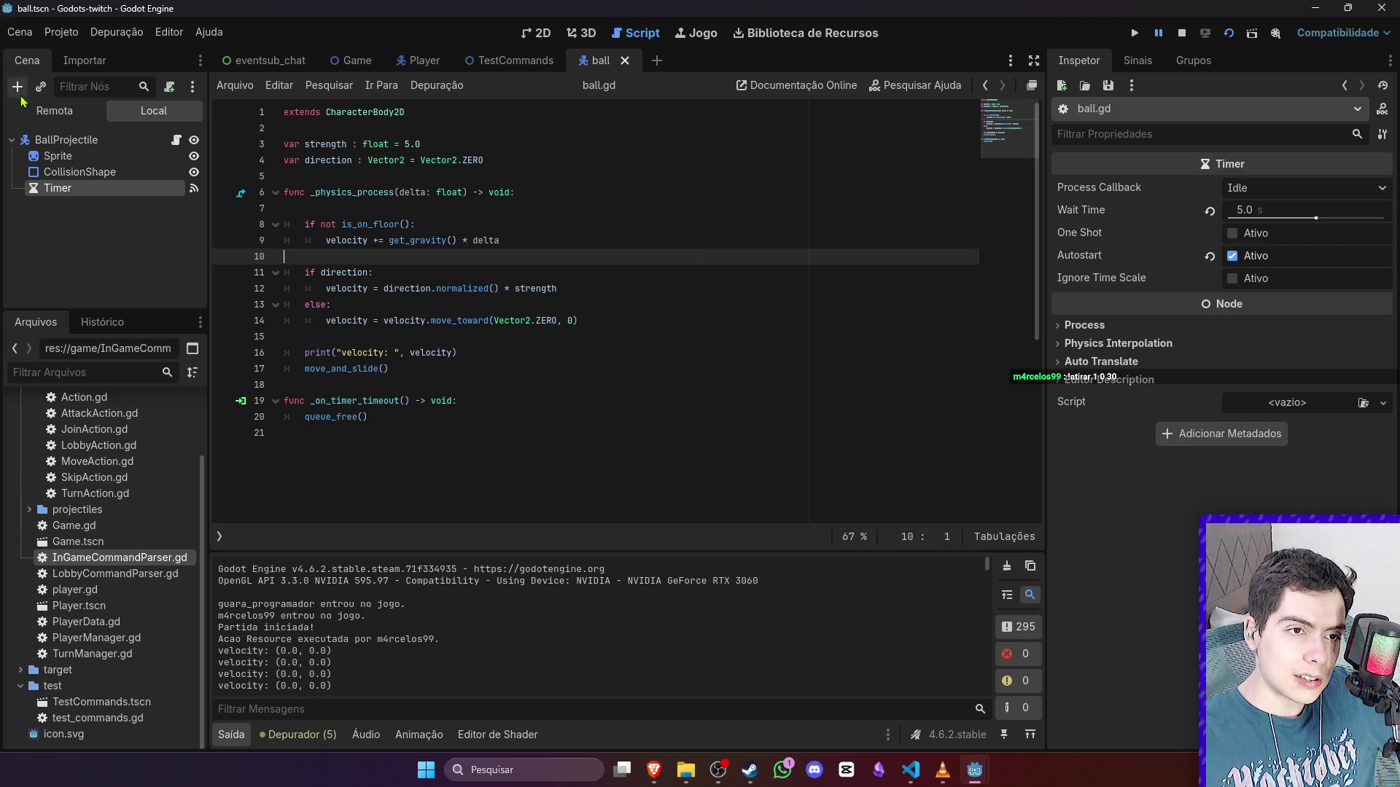
# Step: Inspect the live BallProjectile node in the Remote scene tree
pyautogui.click(48, 113)
pyautogui.click(121, 115)
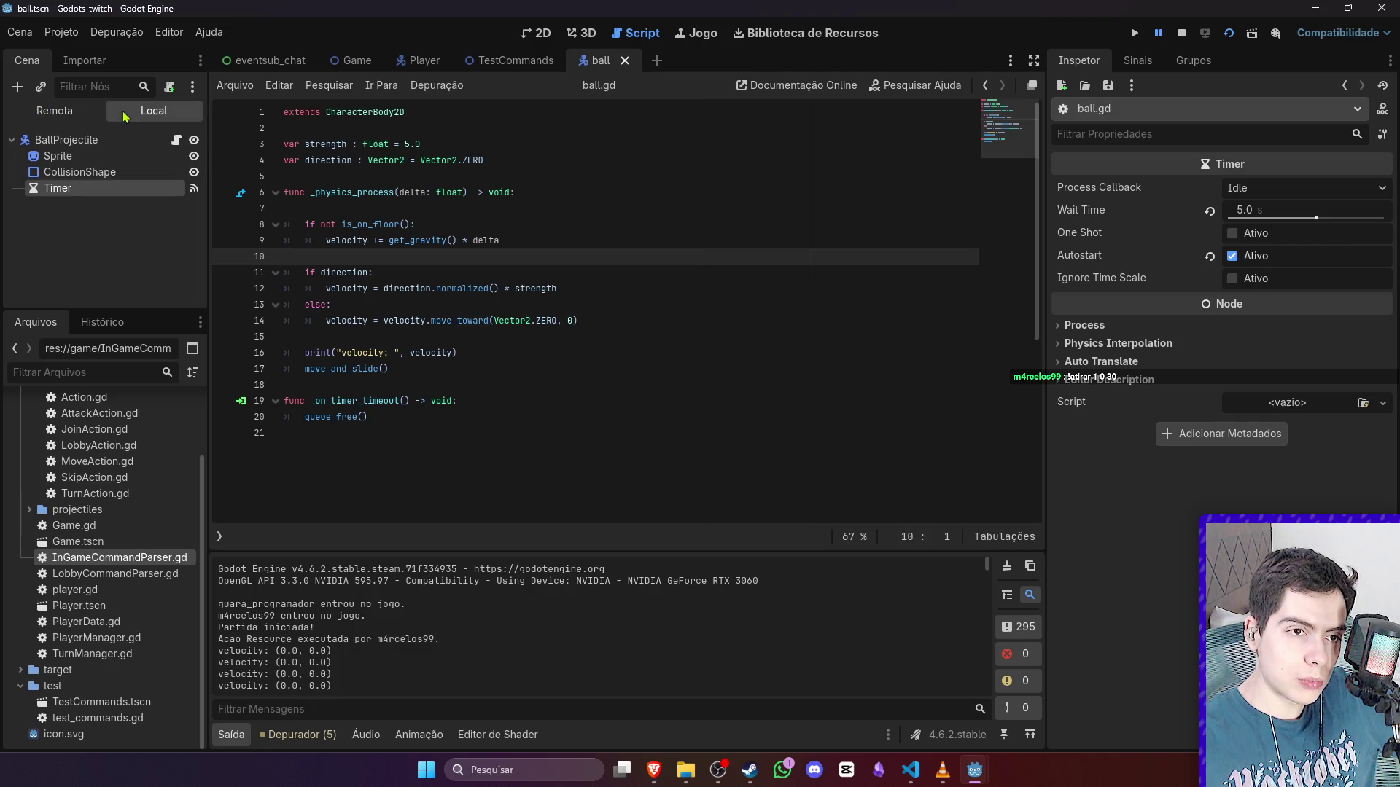
pyautogui.click(55, 111)
pyautogui.scroll(-1, 48, 281)
pyautogui.scroll(-3, 48, 281)
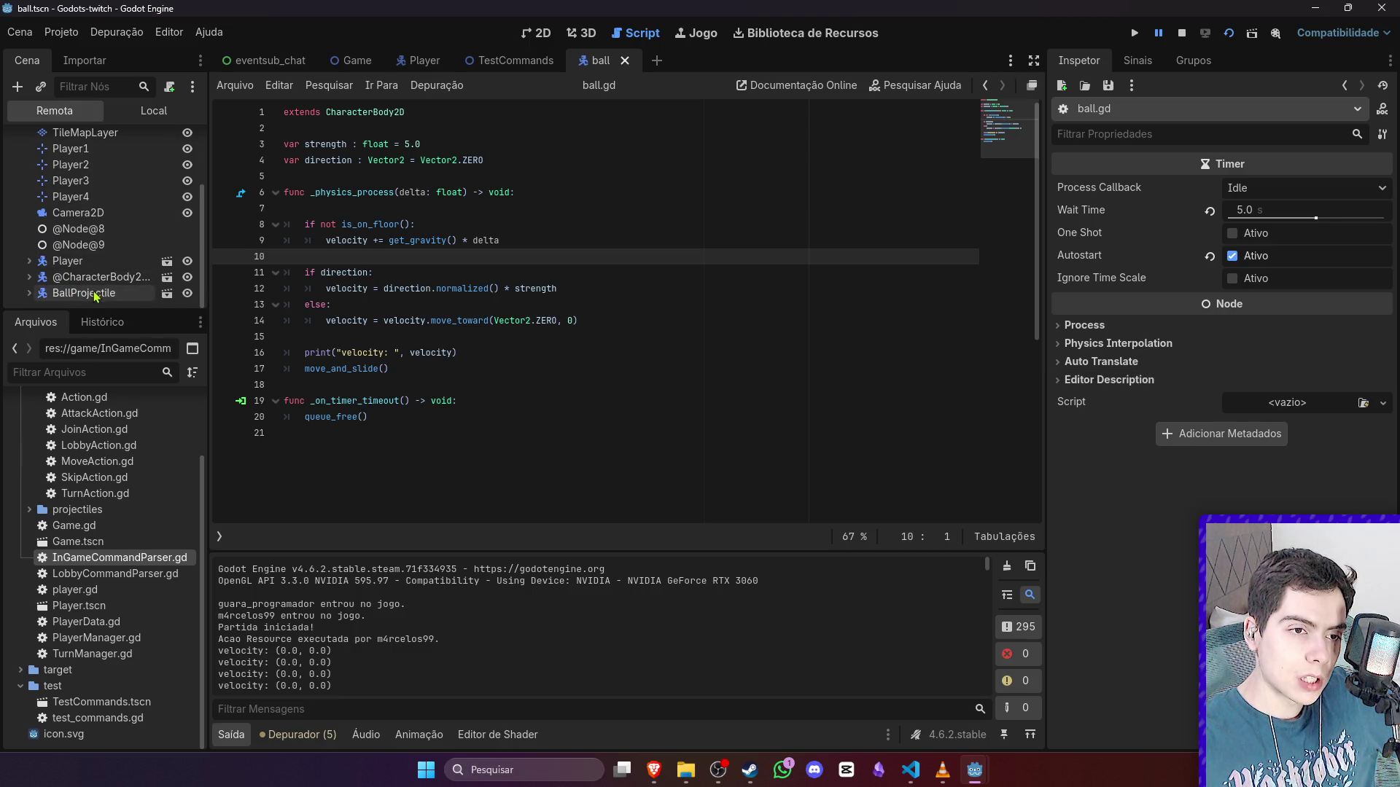
pyautogui.click(95, 294)
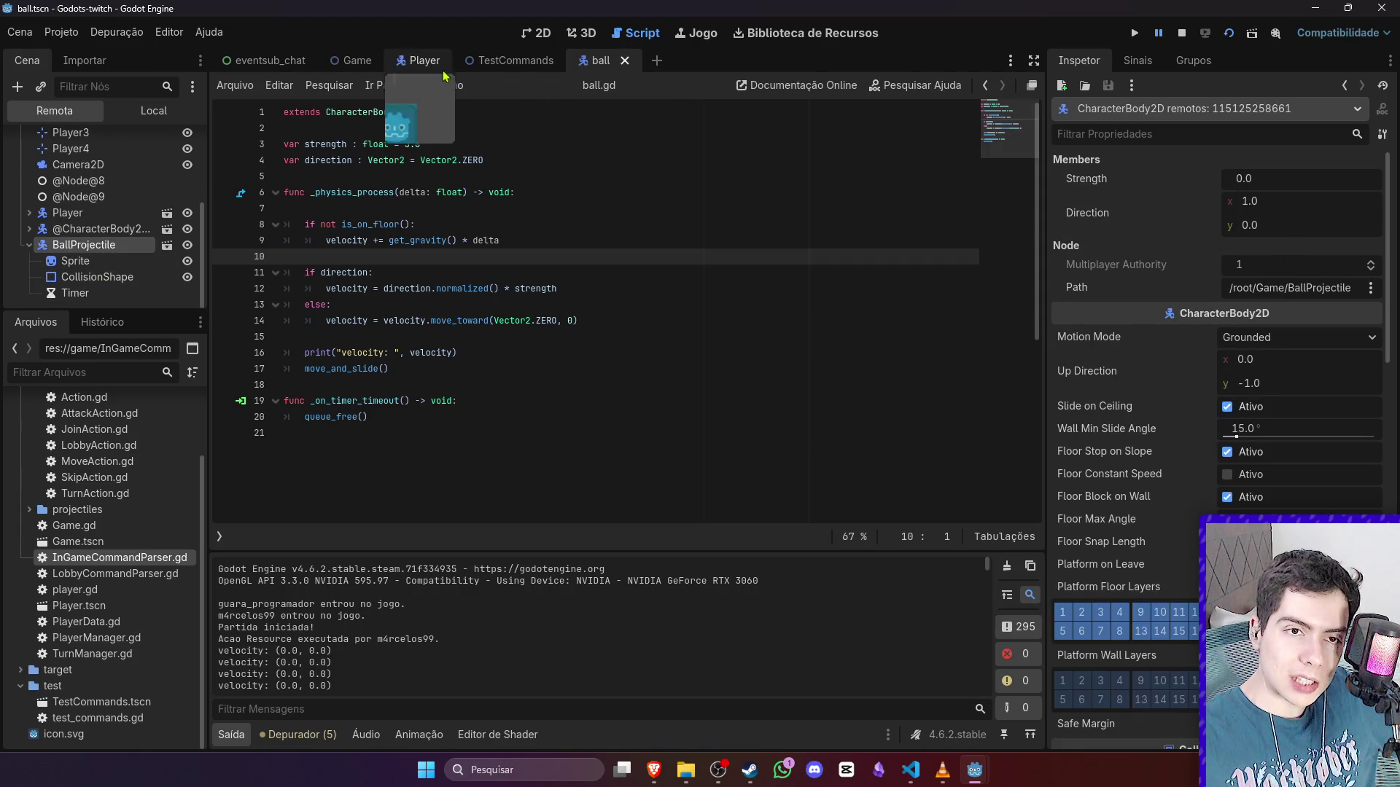
# Step: Set a breakpoint on line 55 of spawn_projectile in player.gd, then return to Game.gd
pyautogui.click(421, 64)
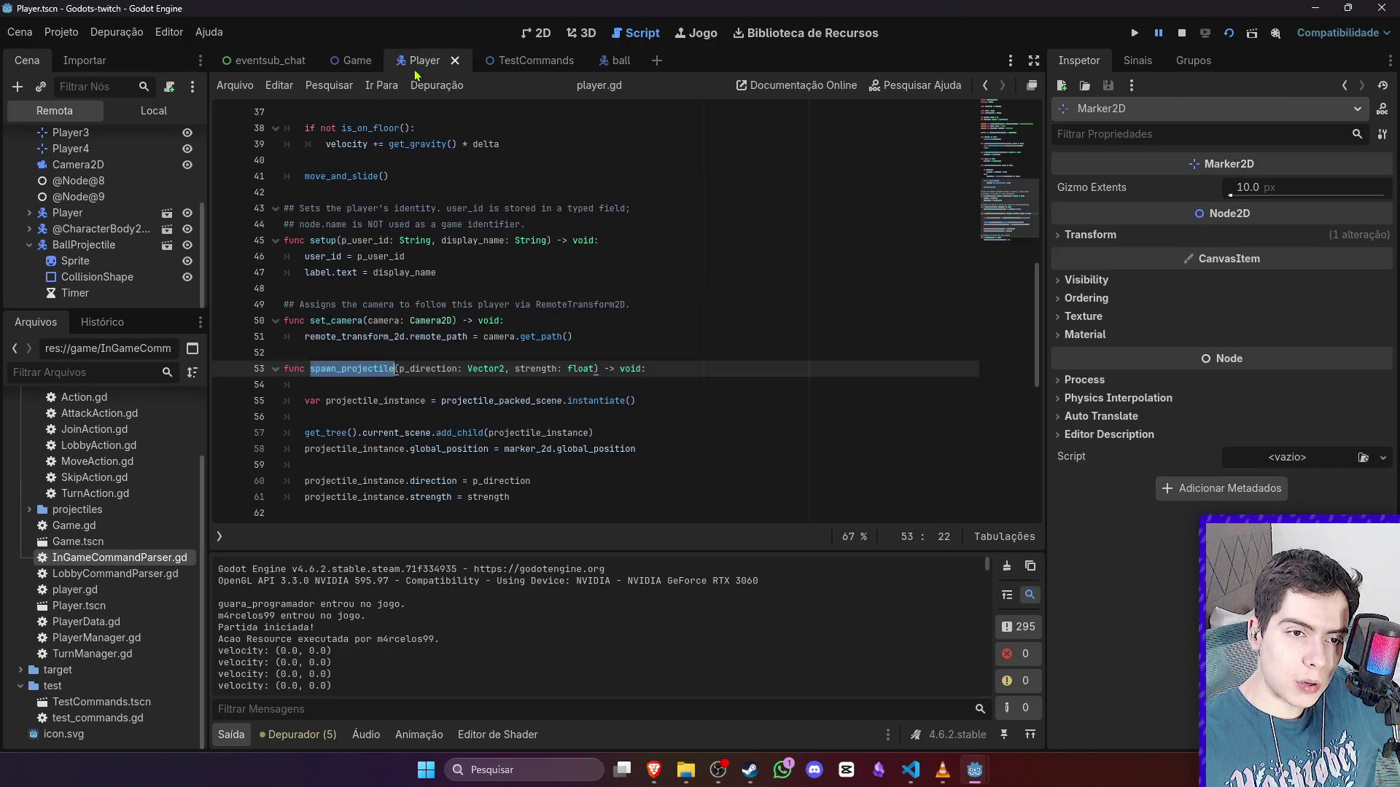
pyautogui.scroll(-2, 494, 335)
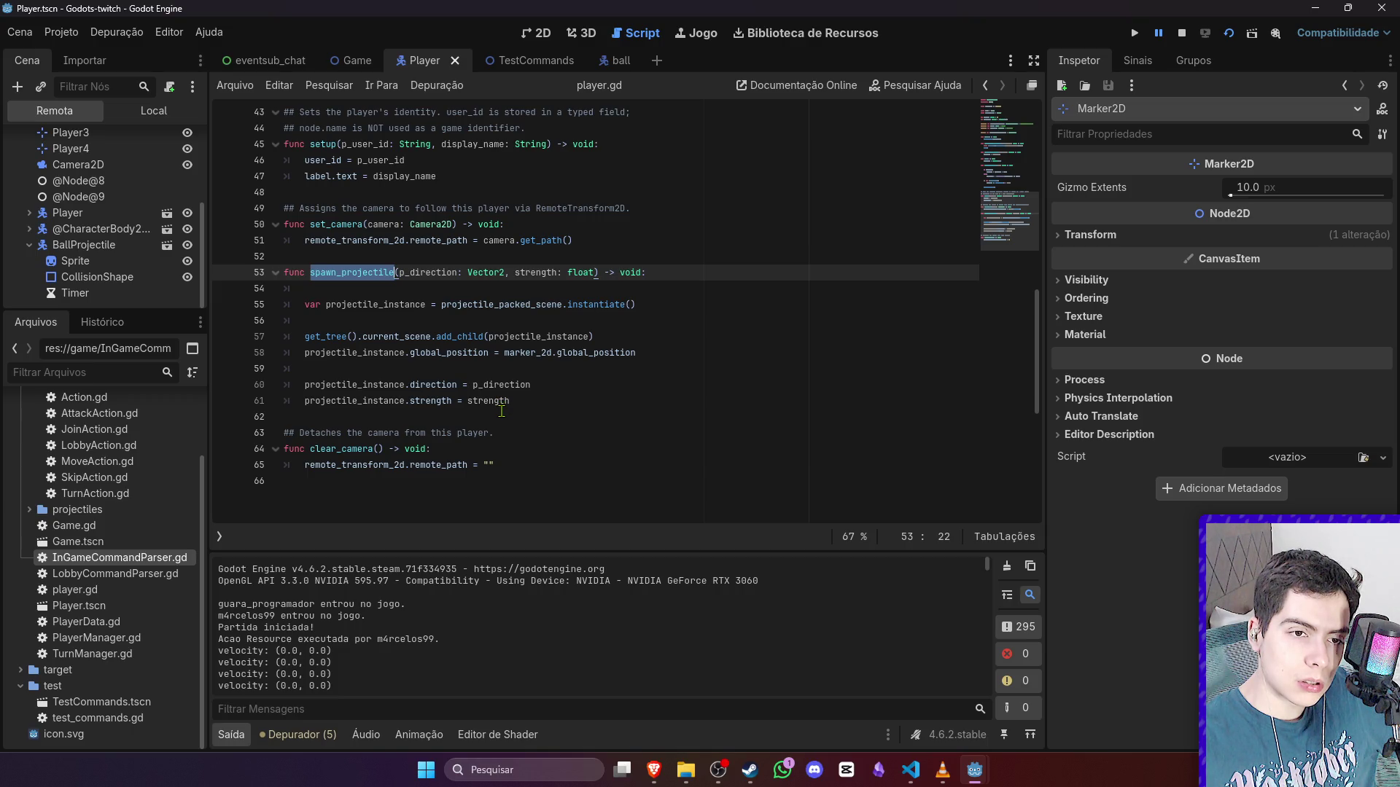
pyautogui.click(95, 245)
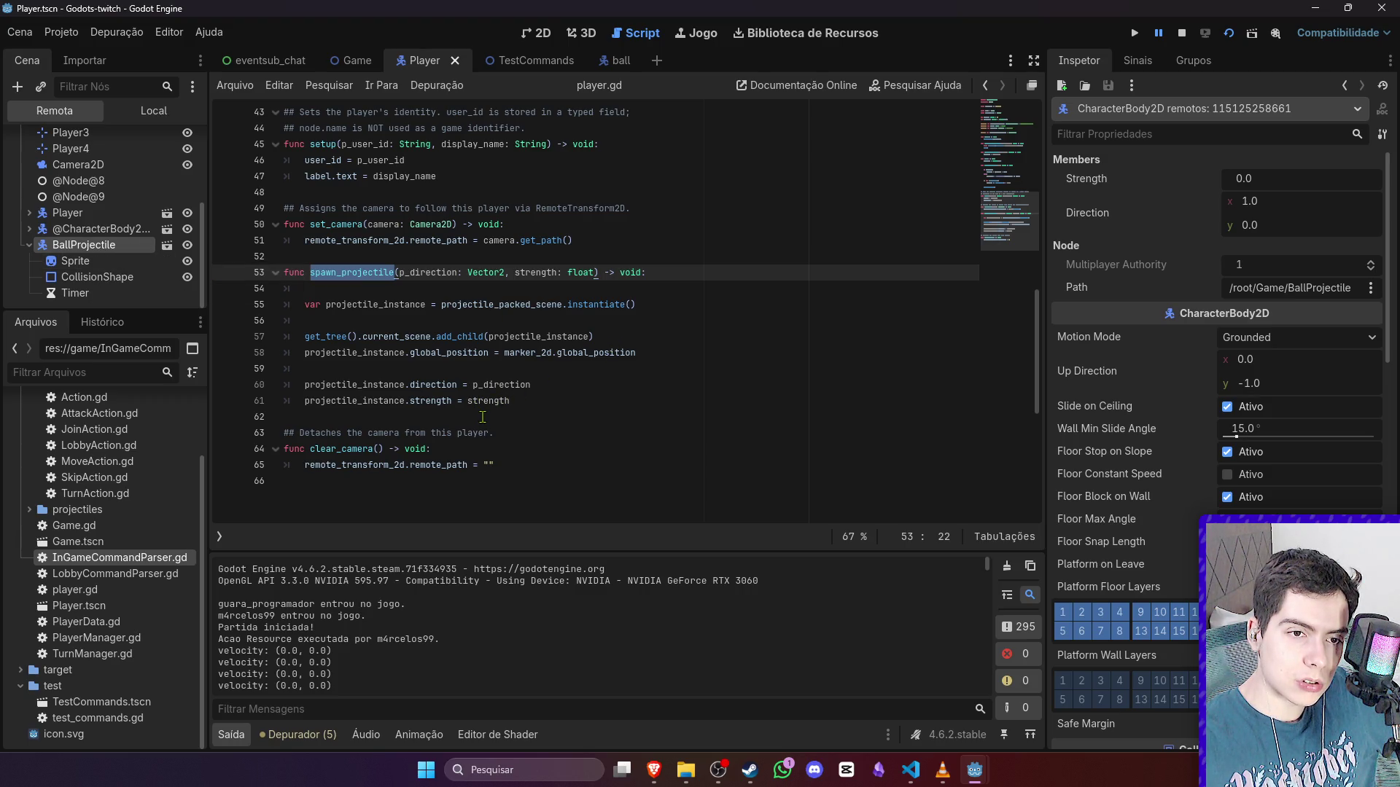
pyautogui.click(514, 384)
pyautogui.click(225, 304)
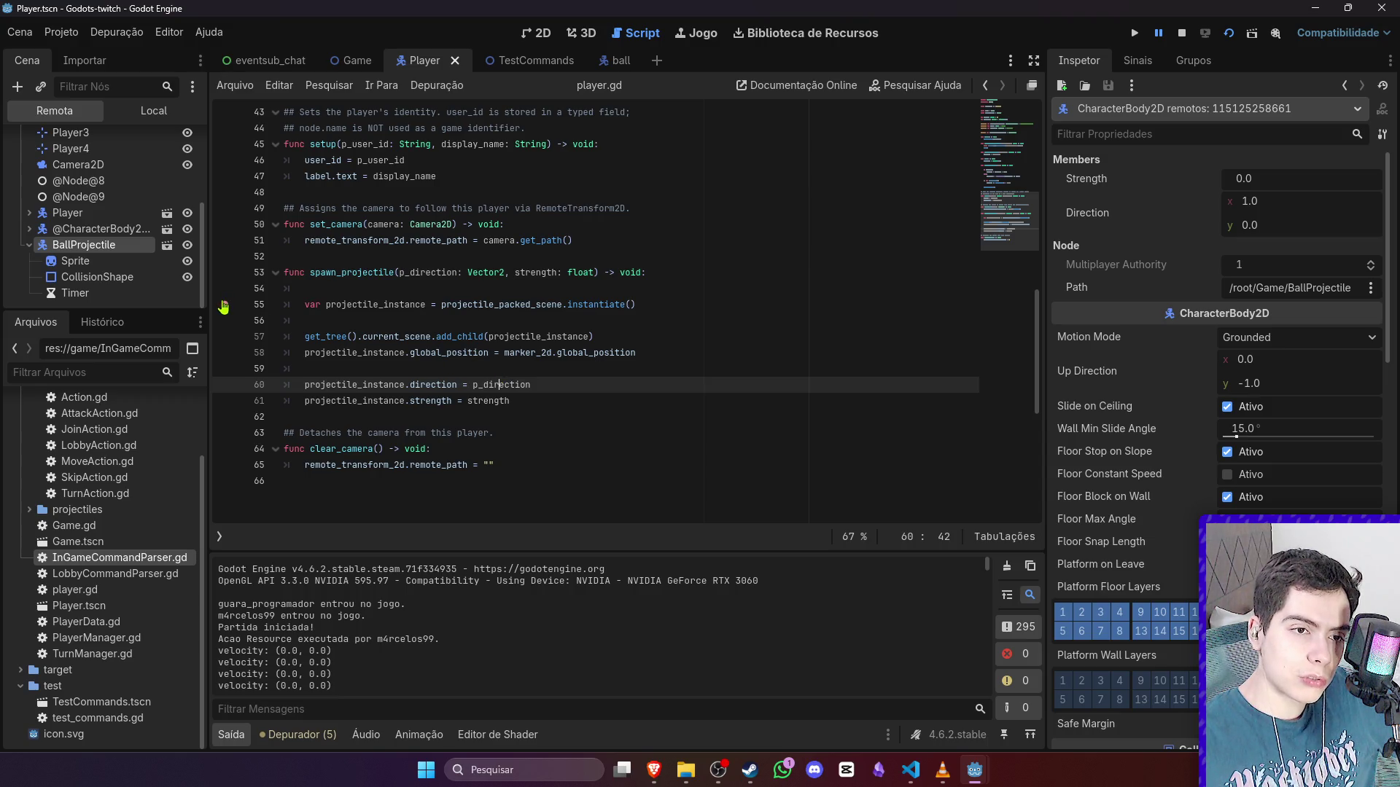
pyautogui.click(340, 61)
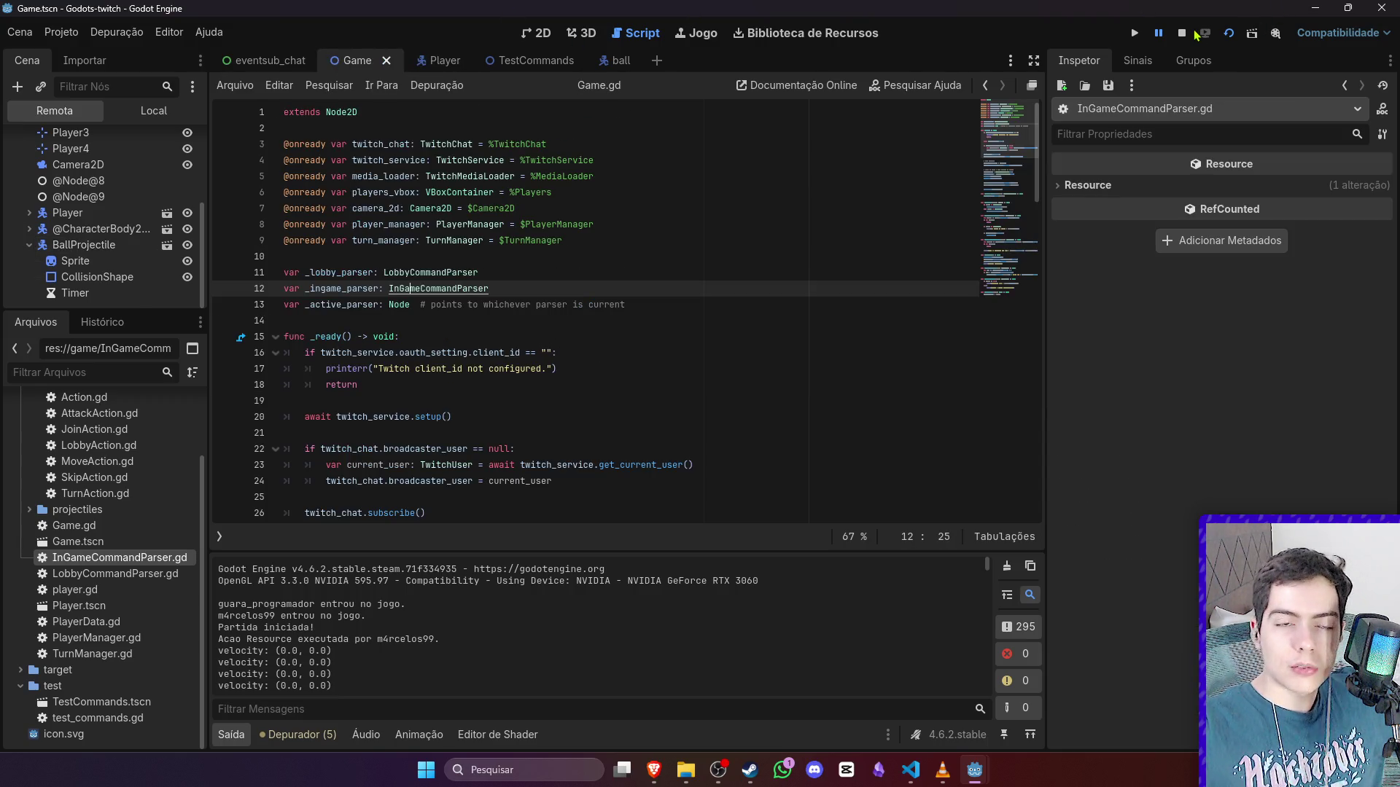
# Step: Restart the game and send a chat shot to hit the spawn_projectile breakpoint
pyautogui.click(1182, 33)
pyautogui.click(1219, 33)
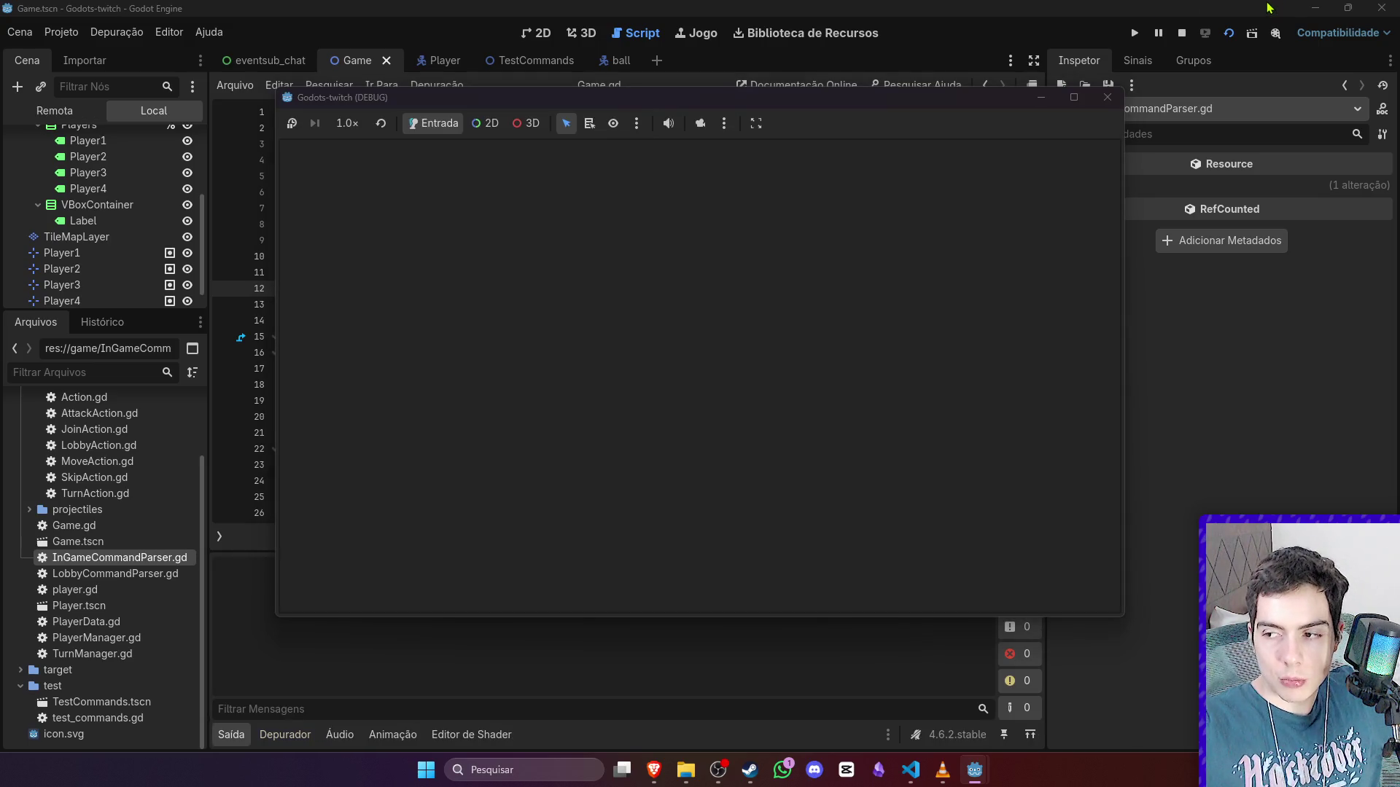
pyautogui.hotkey('alt', 'Tab')
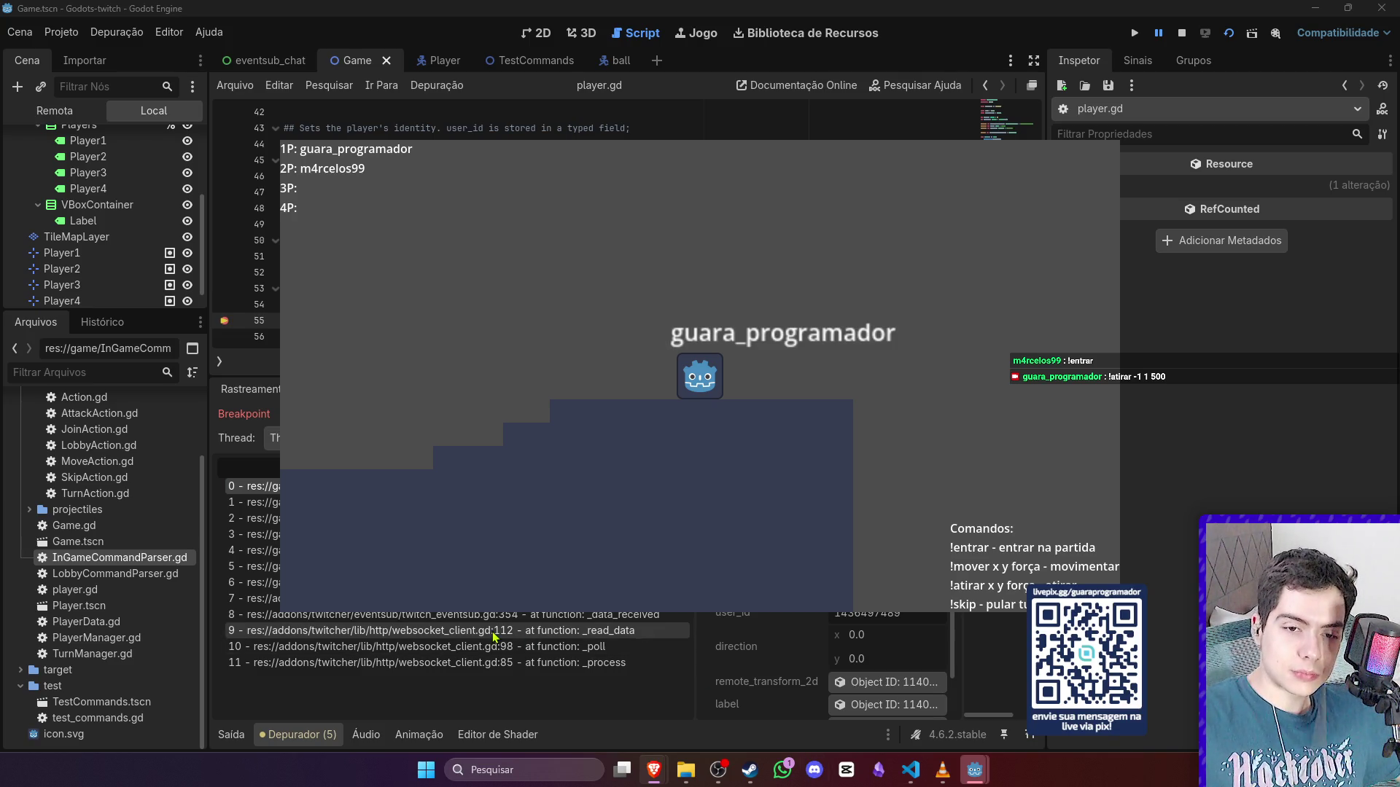
pyautogui.click(494, 635)
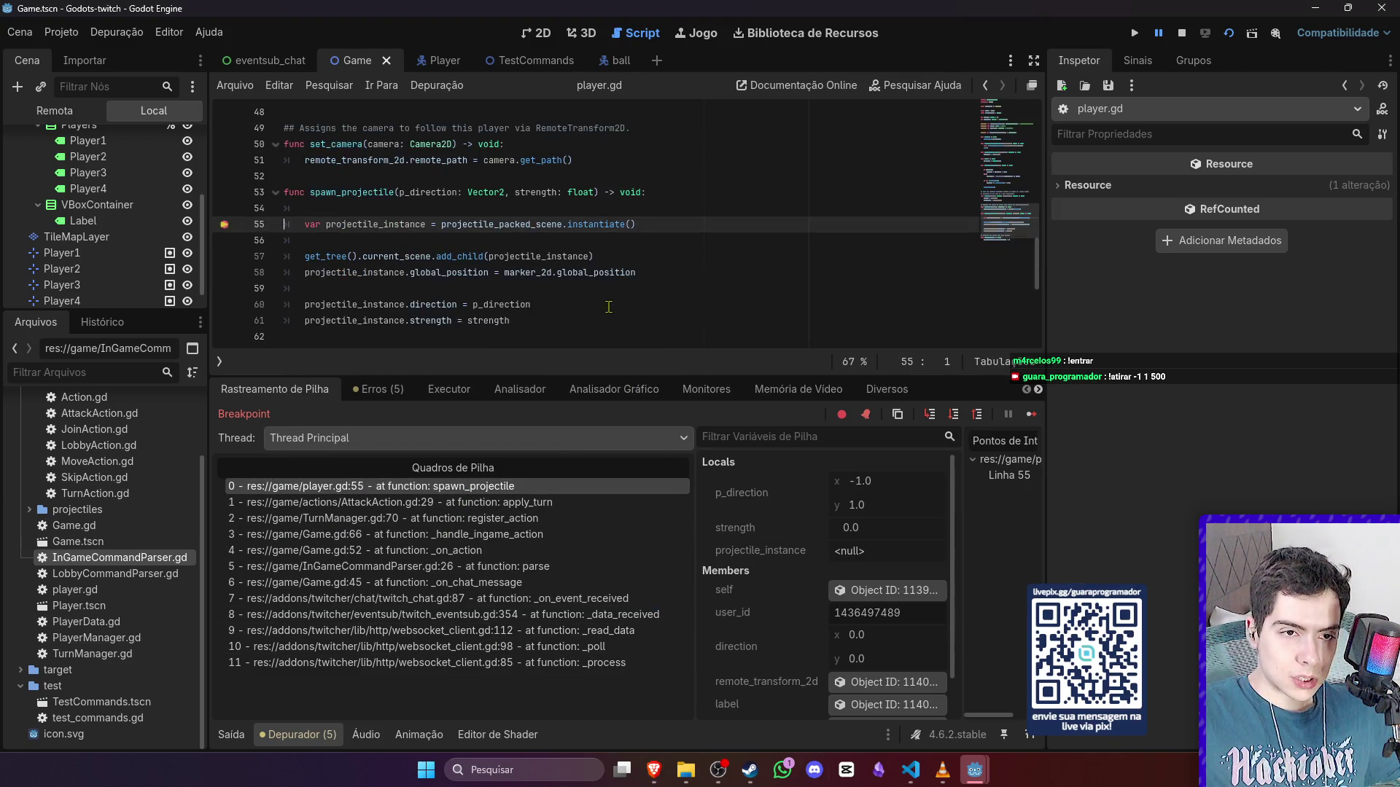
# Step: Step over lines while inspecting projectile_instance, reaching apply_turn with direction (-1, 1) and force 0.0
pyautogui.click(955, 416)
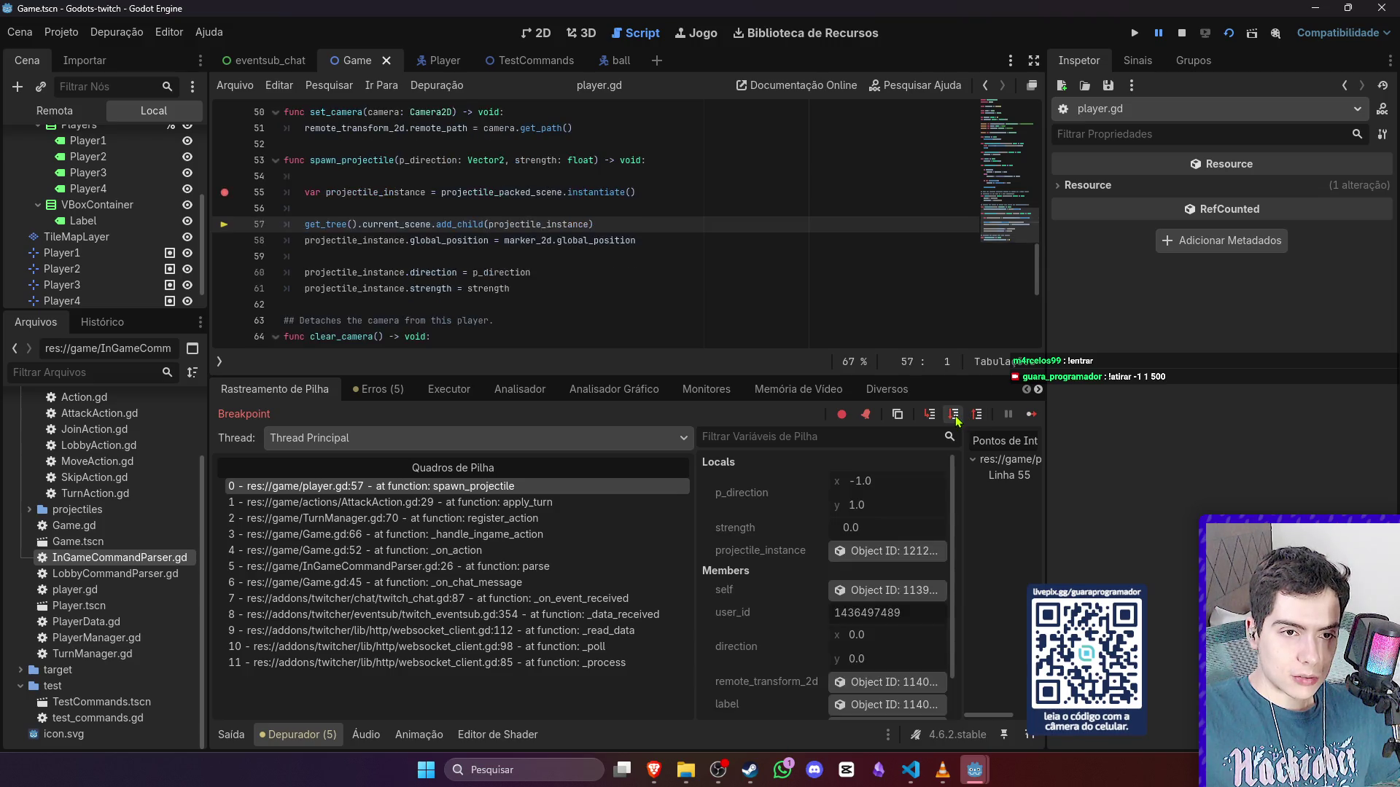
pyautogui.click(955, 417)
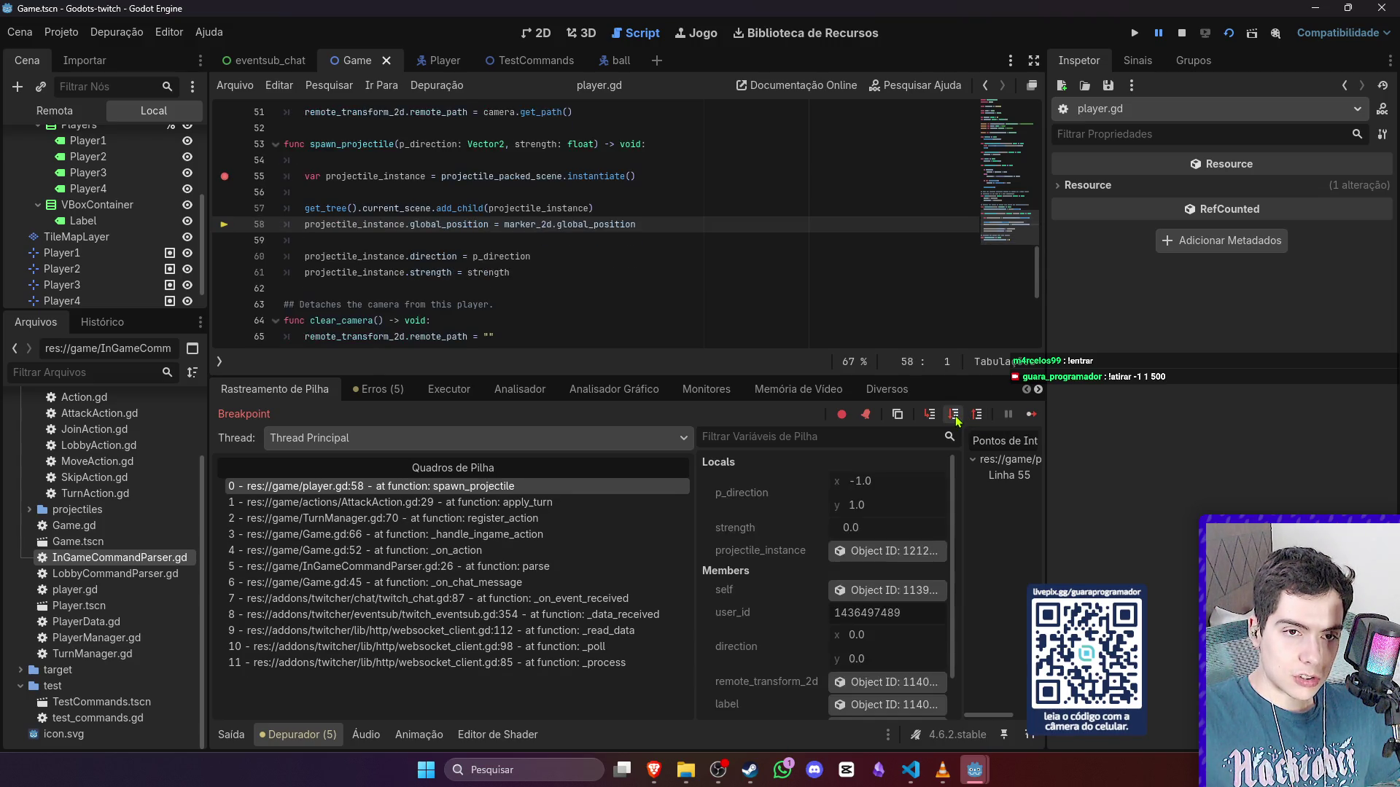
pyautogui.moveTo(975, 770)
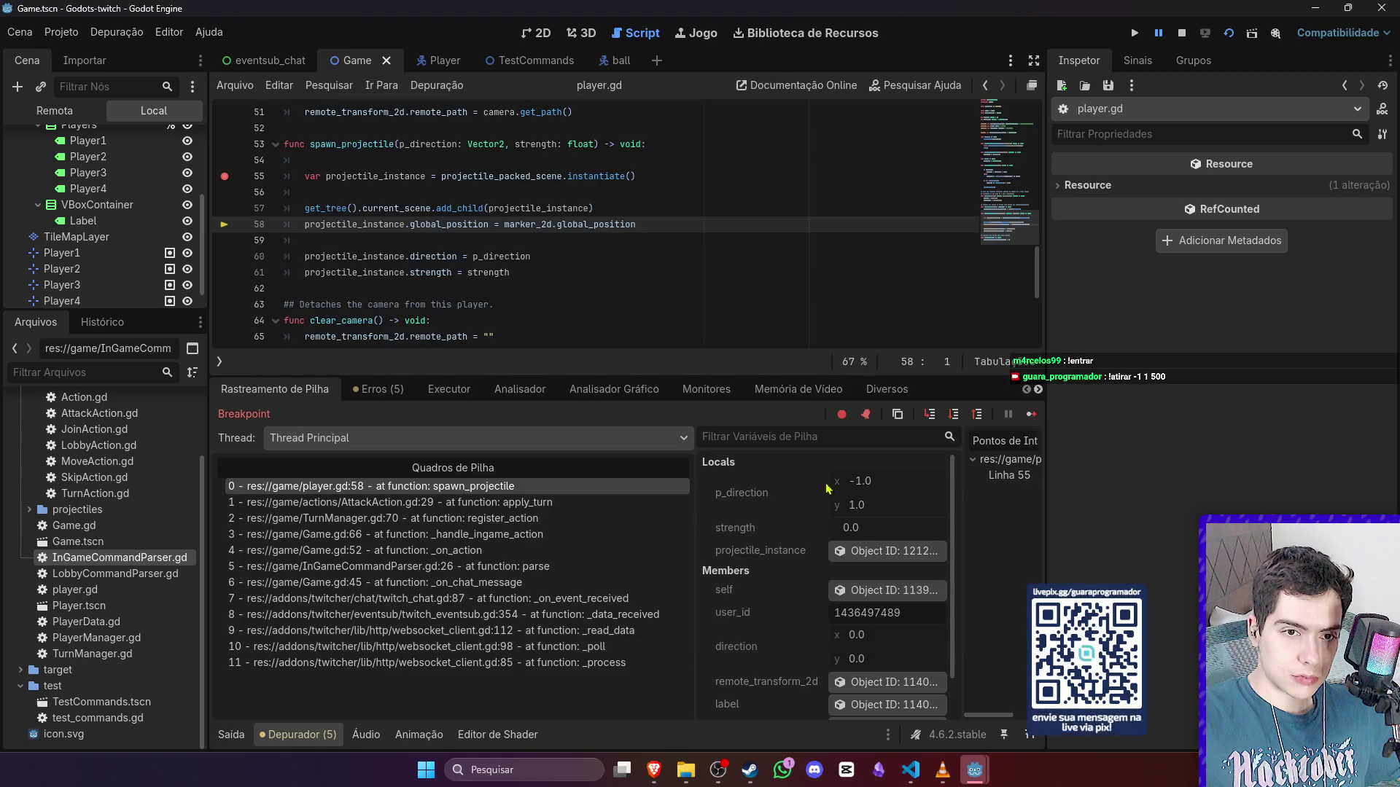
pyautogui.click(952, 417)
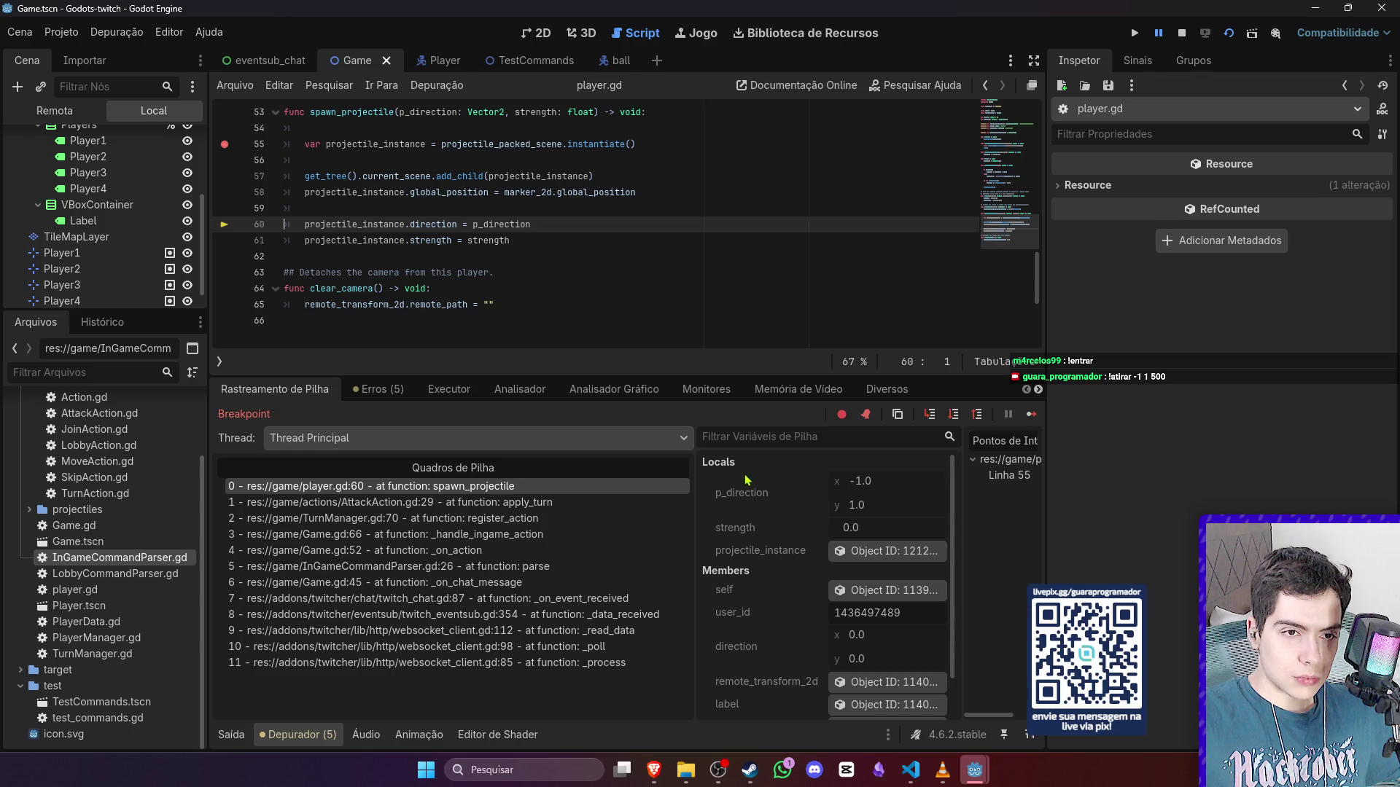
pyautogui.moveTo(697, 519); pyautogui.dragTo(556, 519)
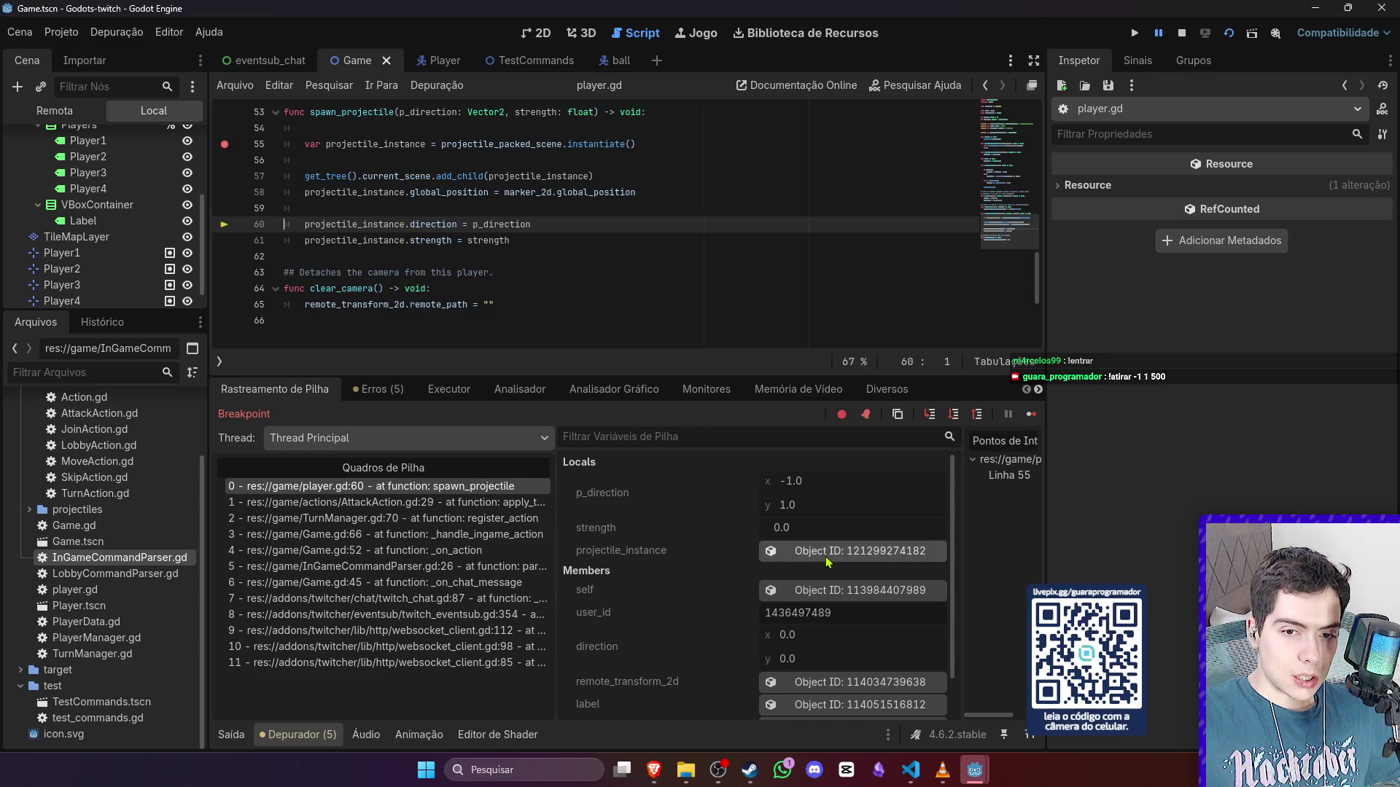
pyautogui.click(829, 554)
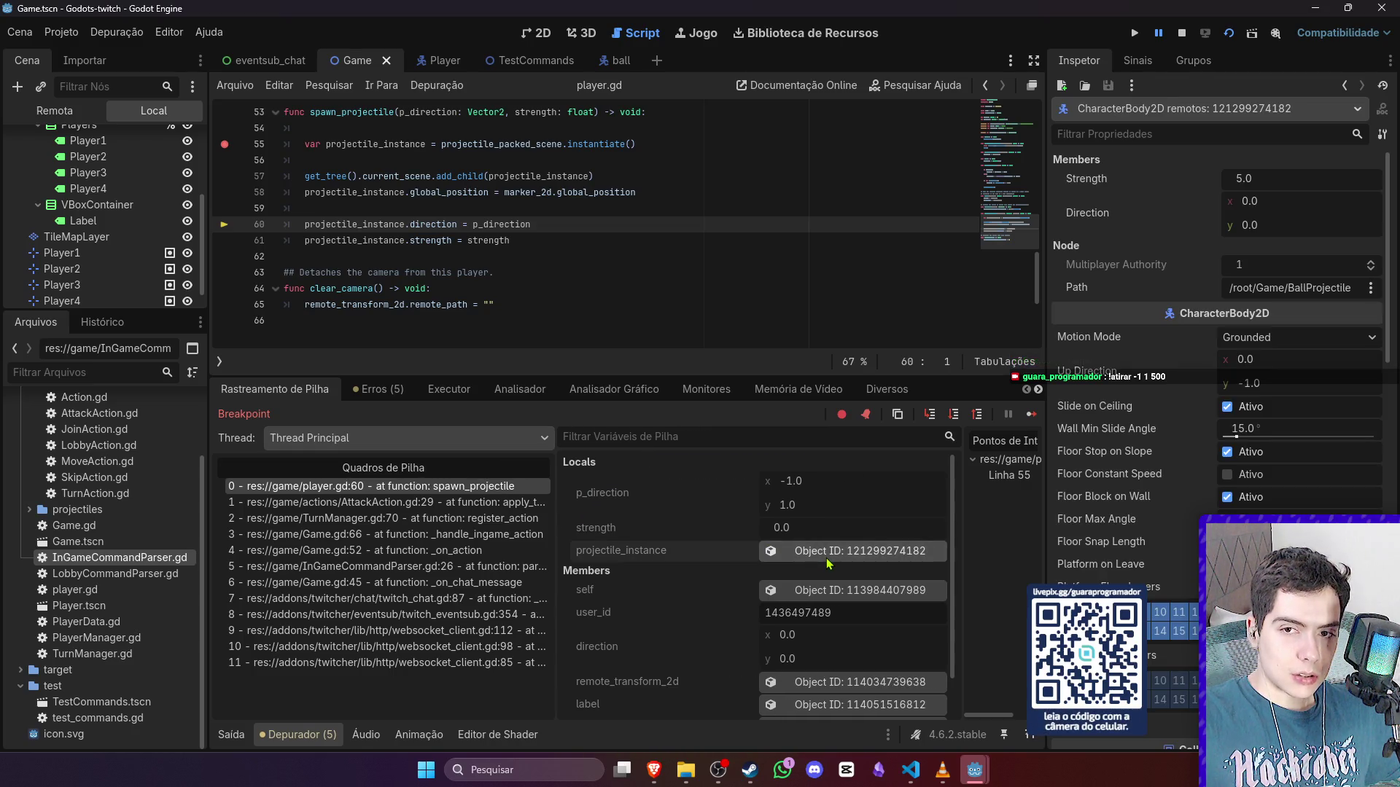
pyautogui.click(954, 414)
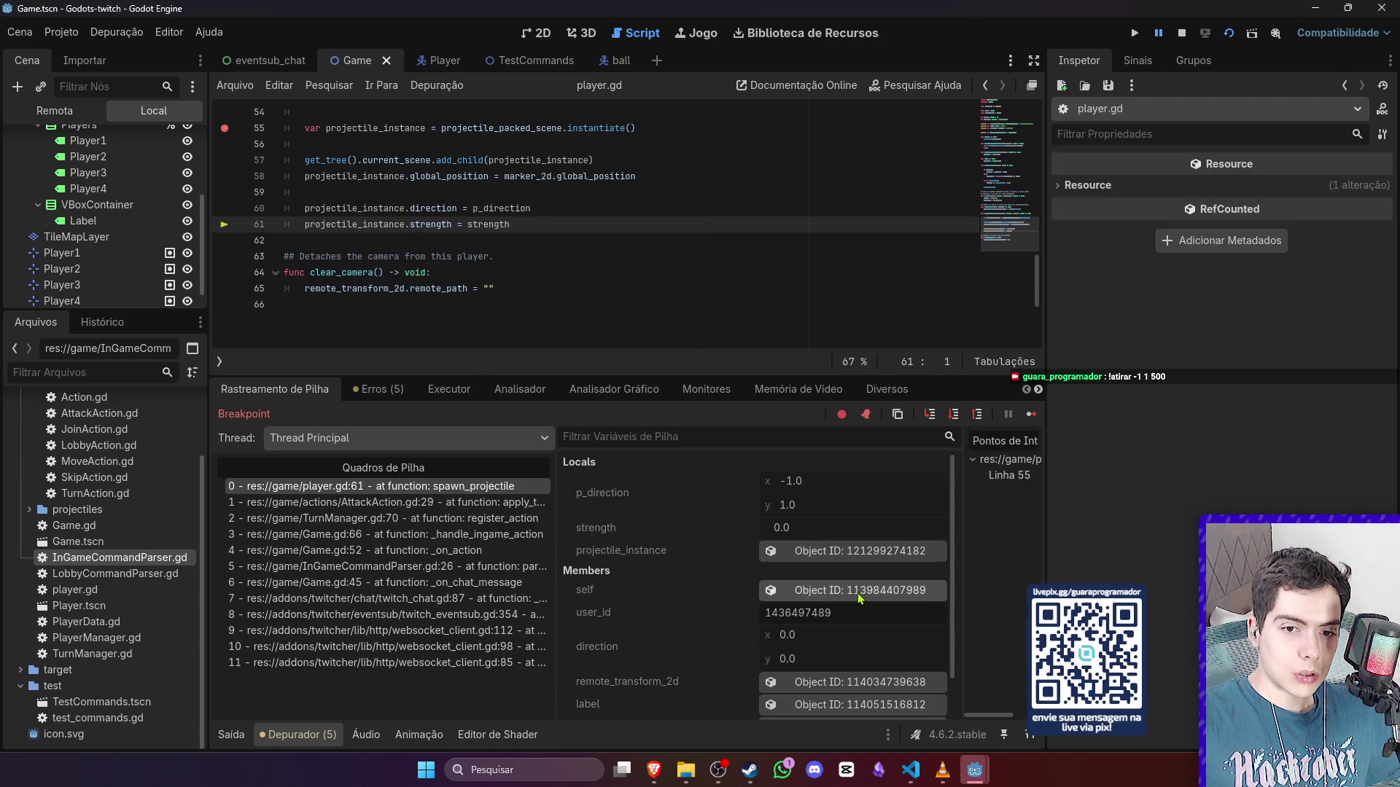
pyautogui.click(853, 552)
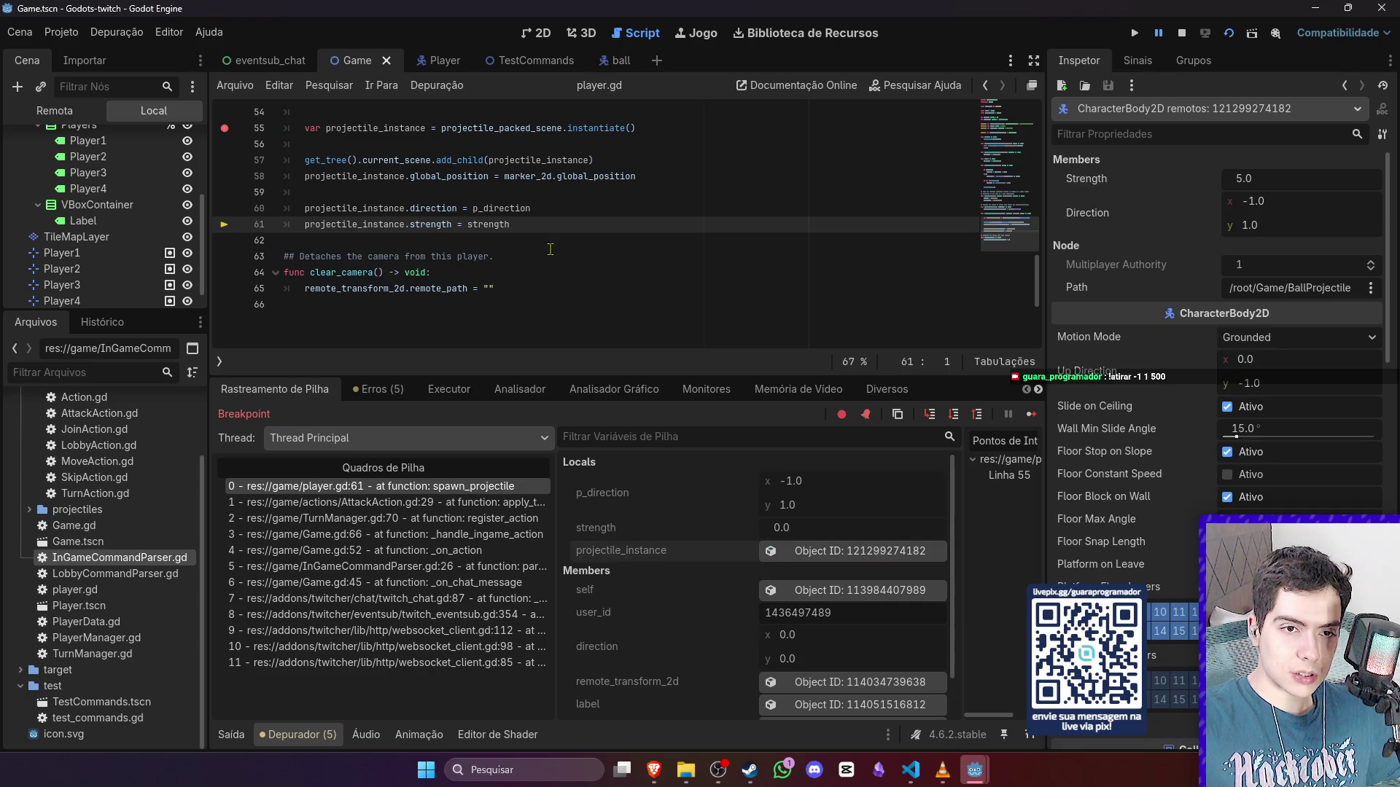
pyautogui.moveTo(474, 232)
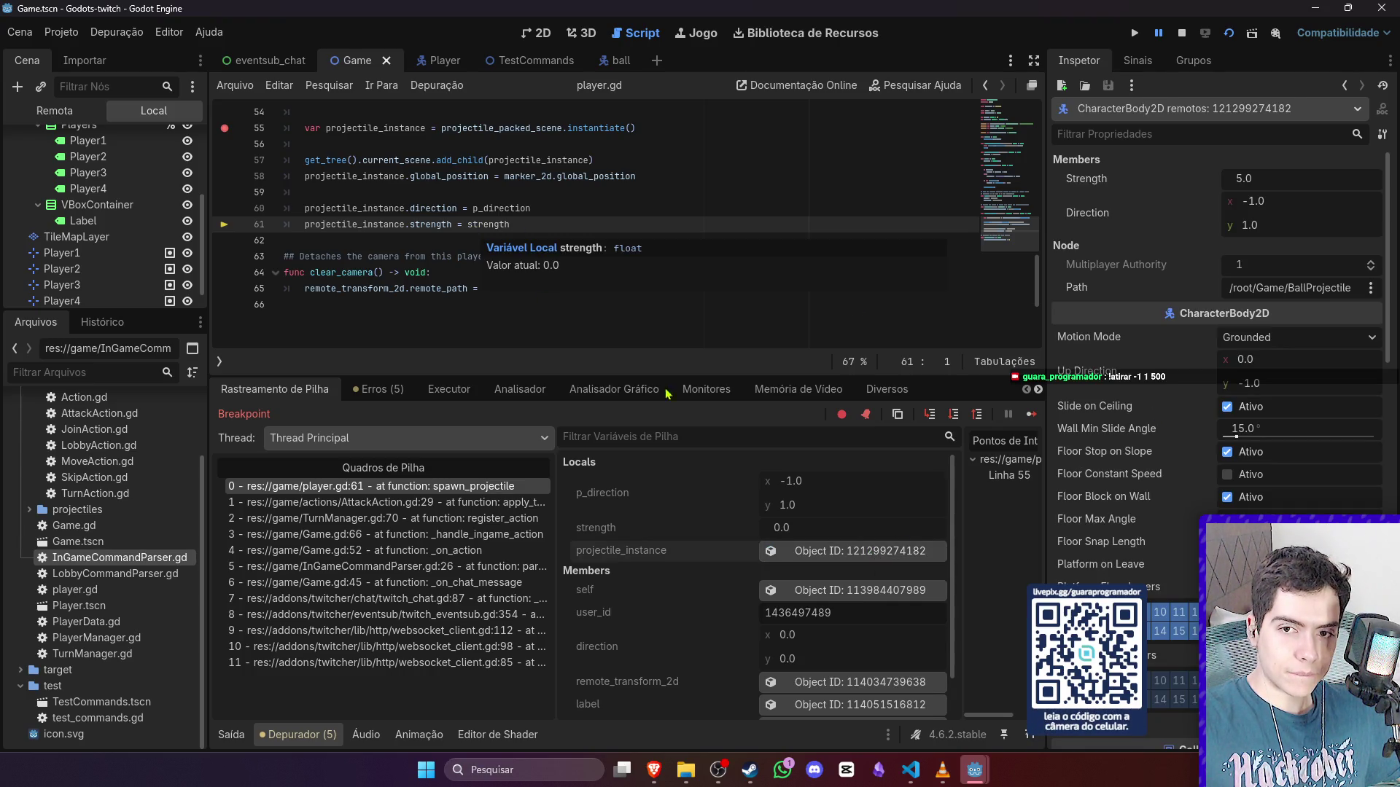
pyautogui.click(954, 414)
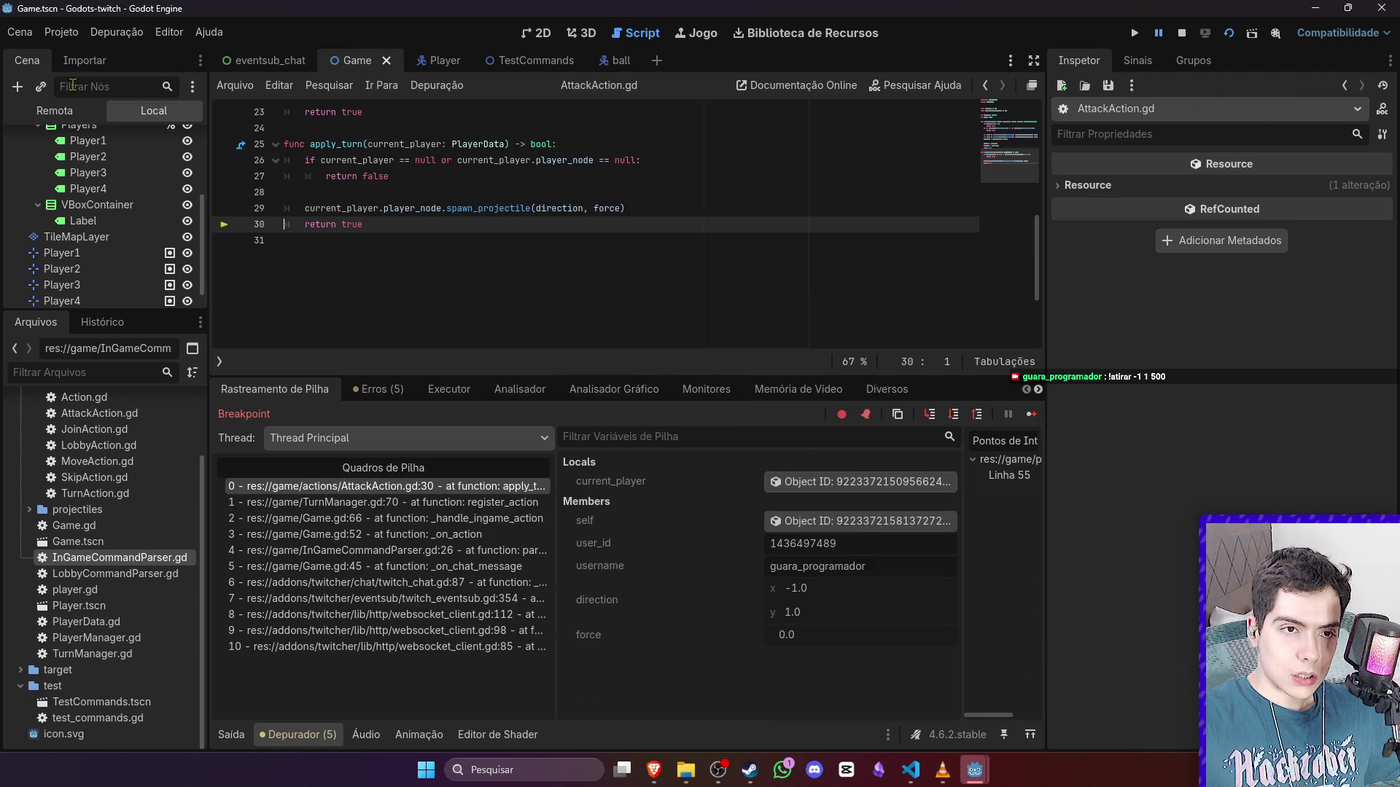
# Step: Inspect the live BallProjectile in the Remote tree, then restart the game, halting in twitch_api.gd
pyautogui.click(55, 110)
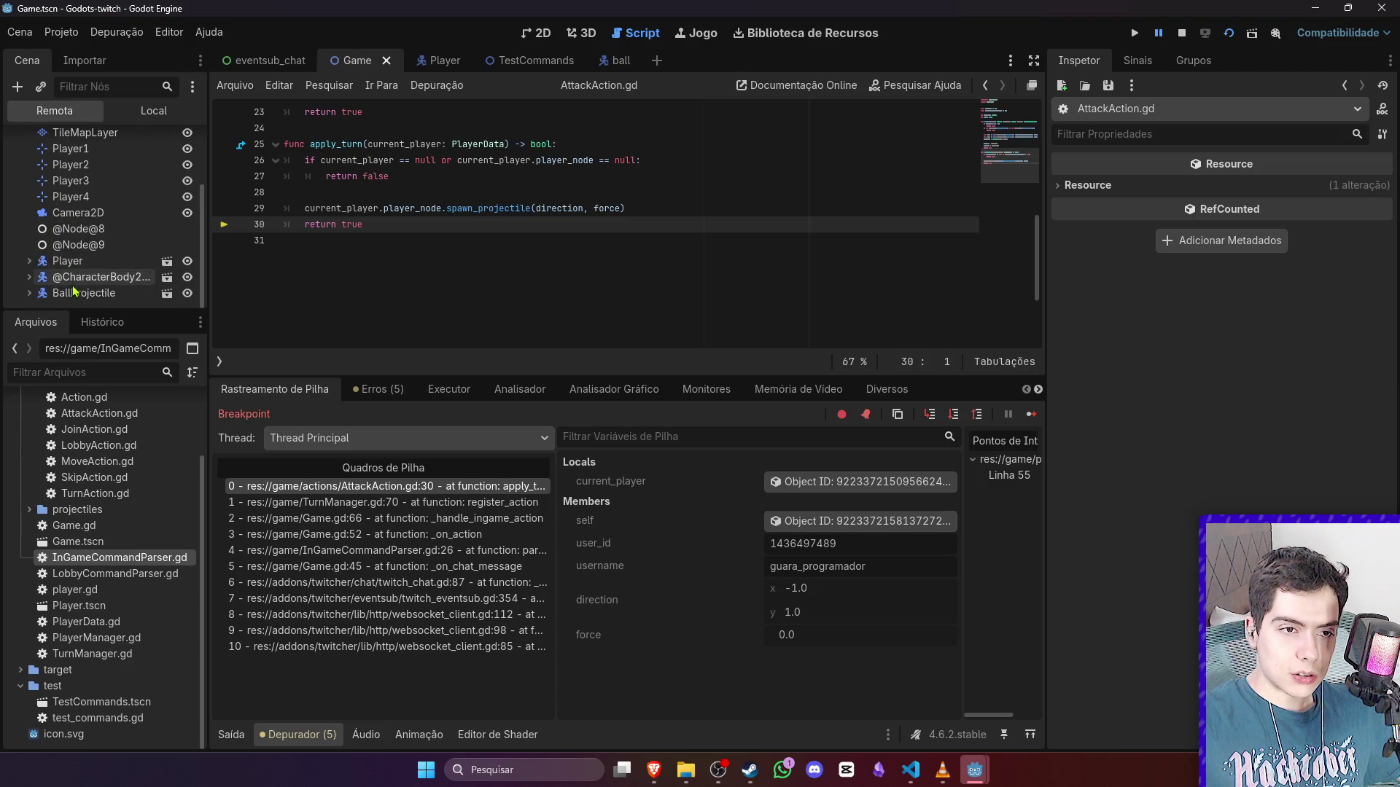
pyautogui.click(74, 292)
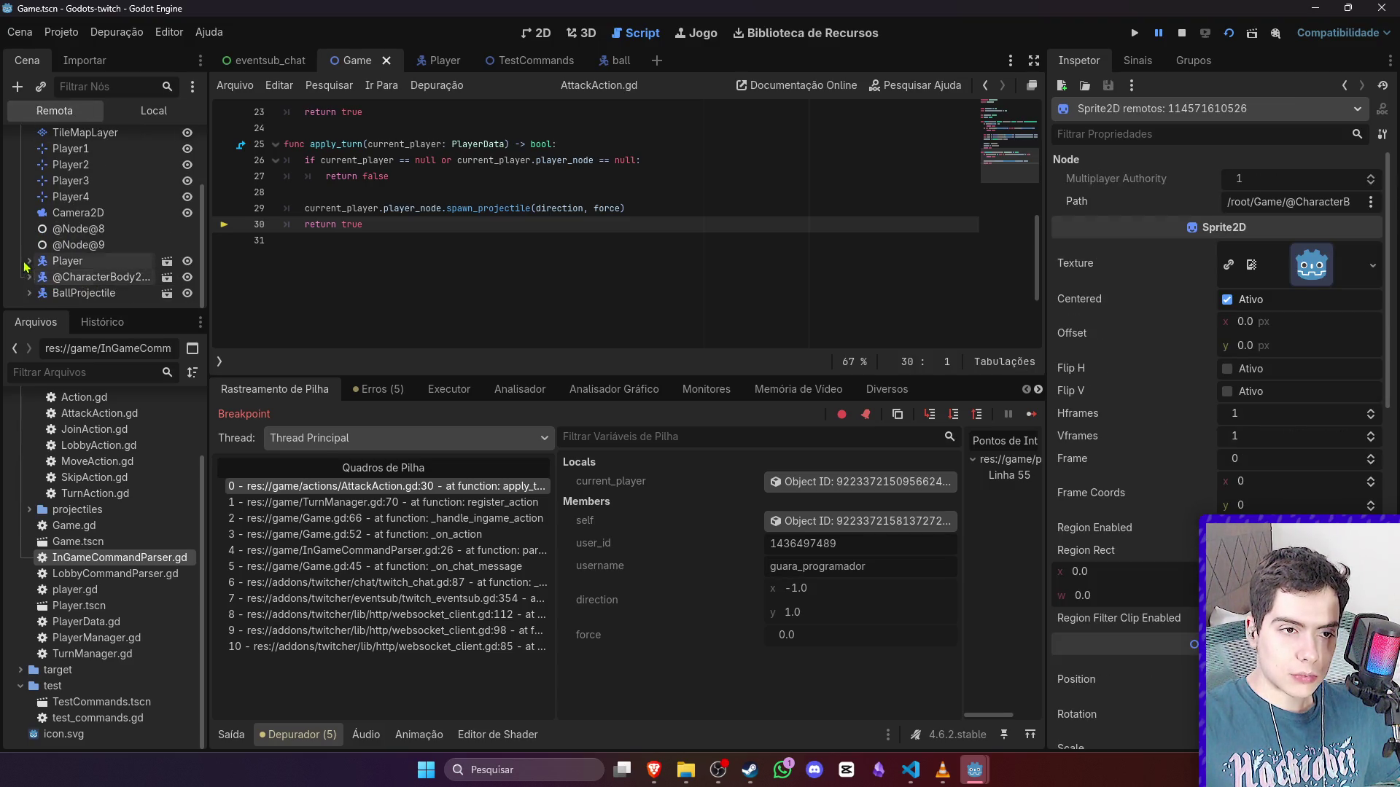
pyautogui.click(45, 292)
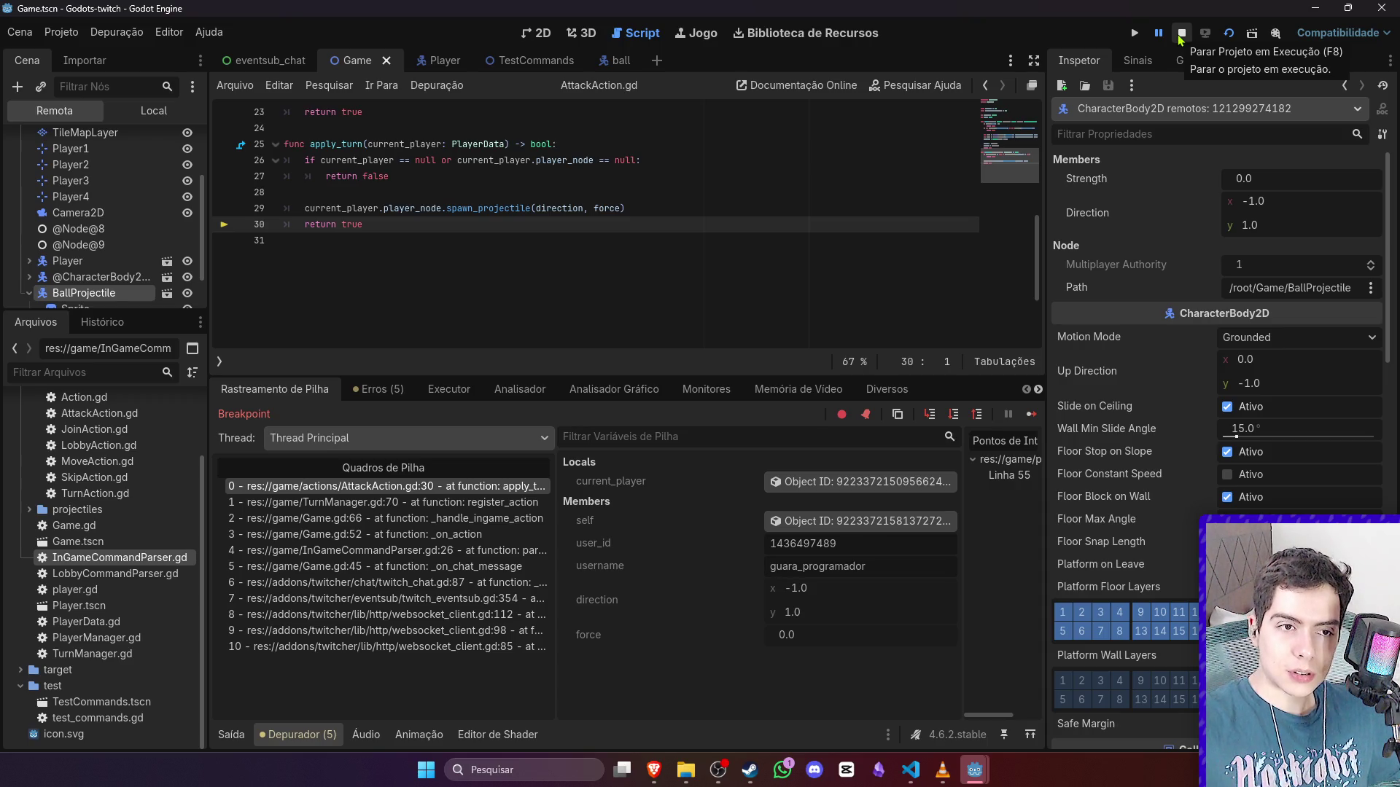
pyautogui.click(1229, 32)
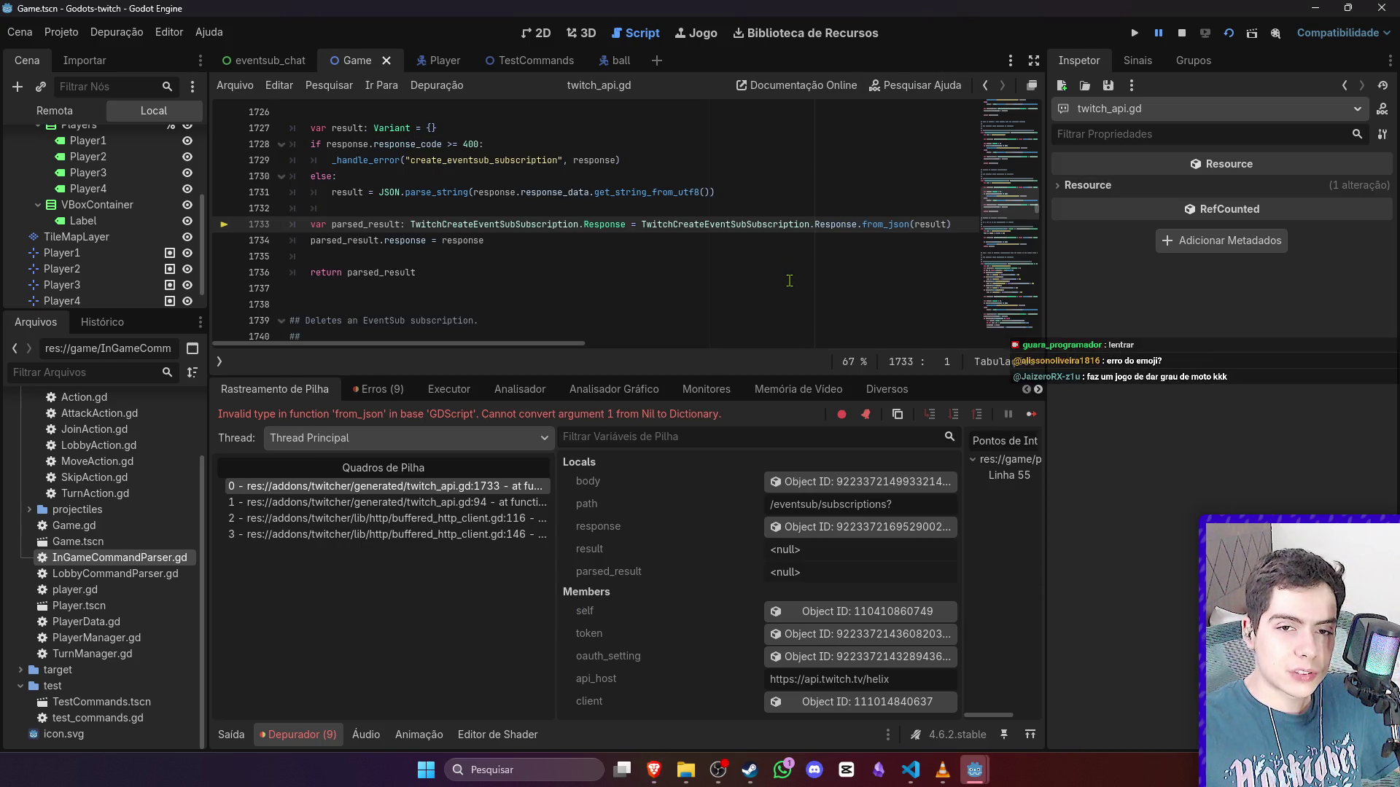
# Step: Stop the game session halted at twitch_api.gd line 1733
pyautogui.scroll(2, 791, 282)
pyautogui.scroll(-2, 792, 287)
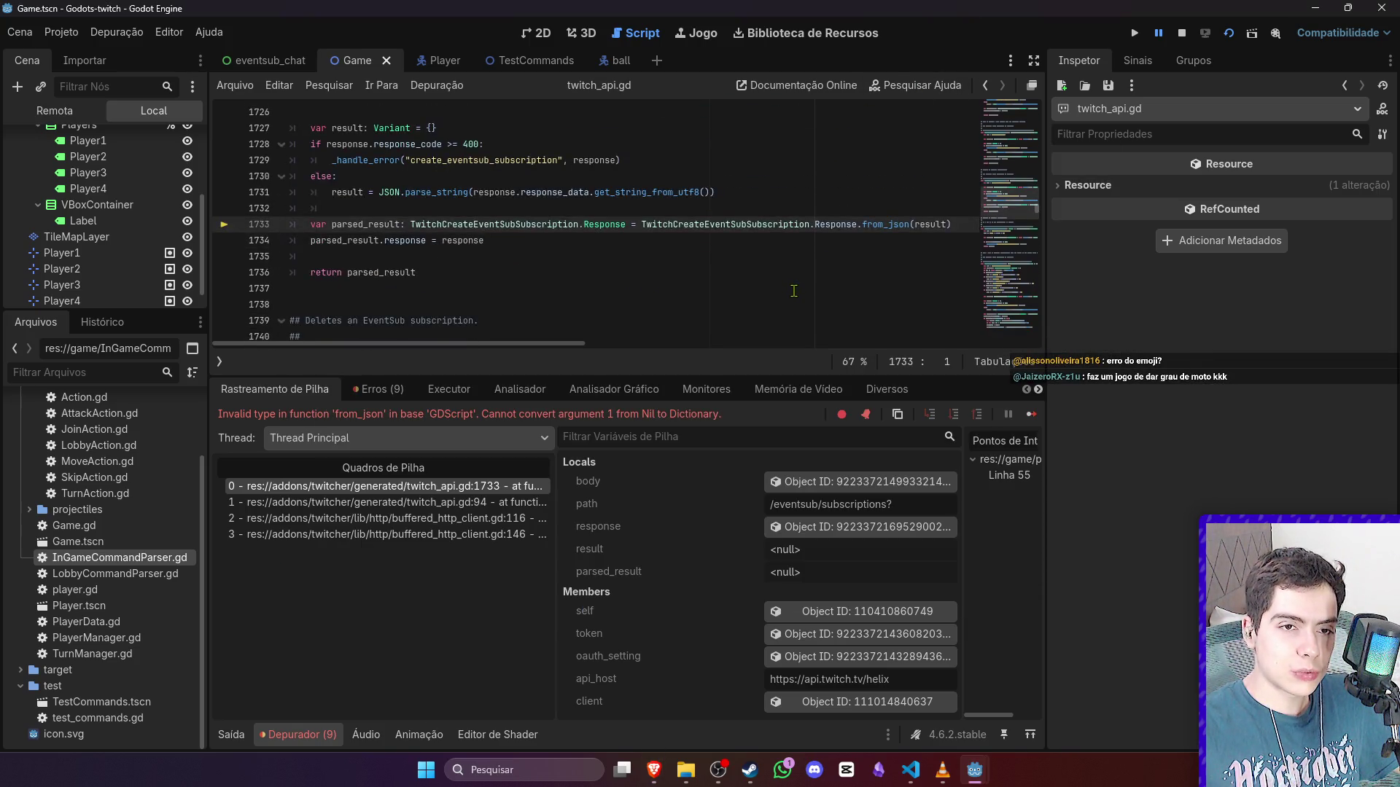
pyautogui.click(1179, 32)
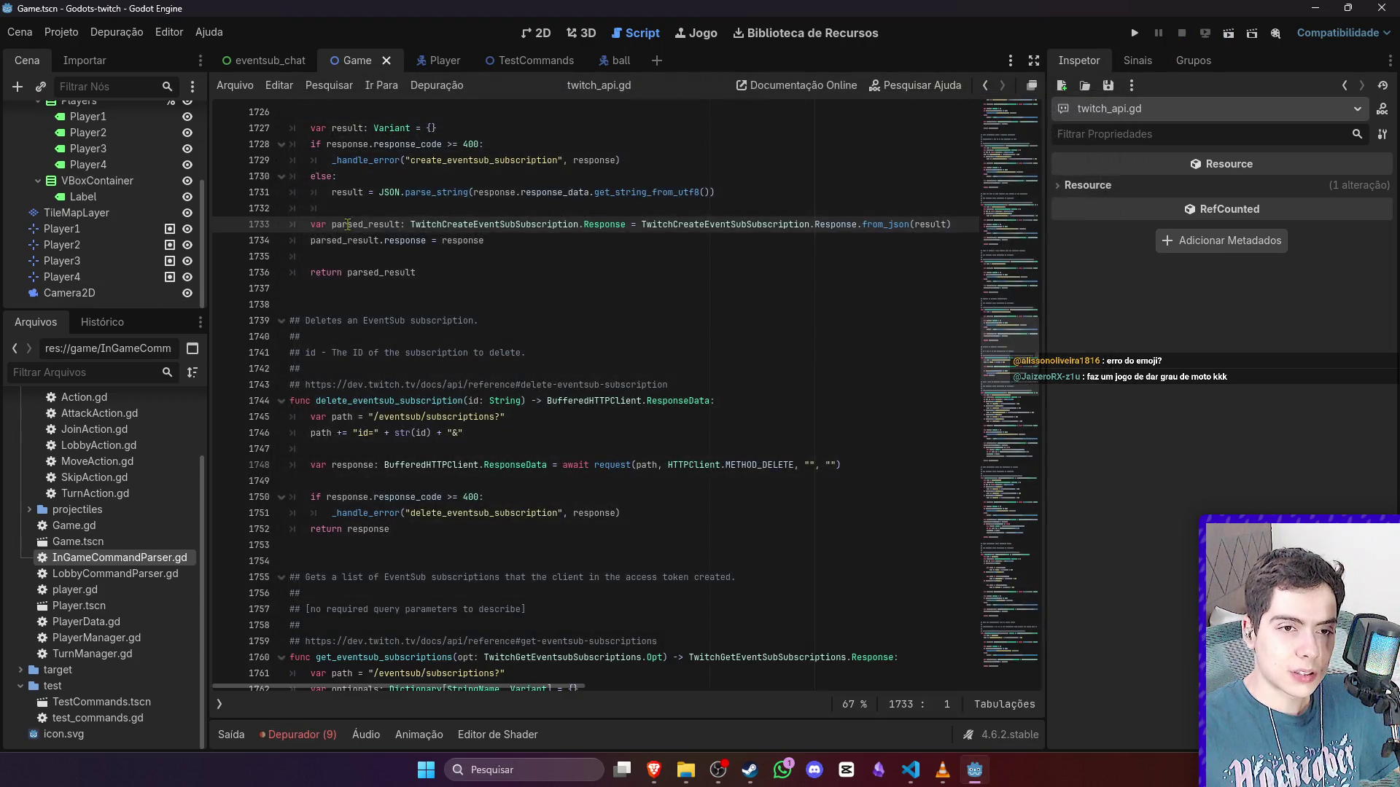
# Step: Add an 'if not result:' guard after the JSON parse, save, and run the scene
pyautogui.click(328, 207)
pyautogui.press('Tab')
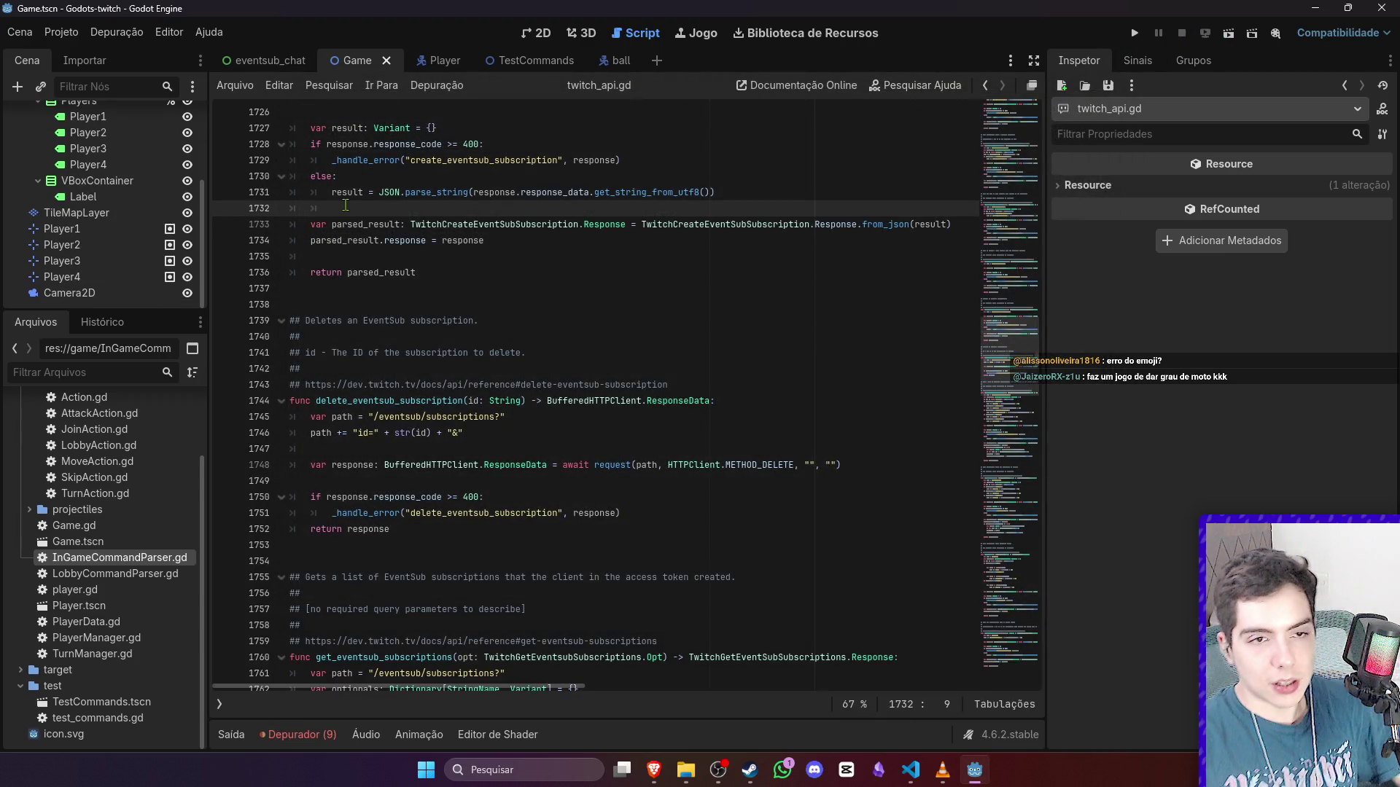
pyautogui.press('Return')
pyautogui.press('Return')
pyautogui.press('Up')
pyautogui.write('f')
pyautogui.press('BackSpace')
pyautogui.write('not result')
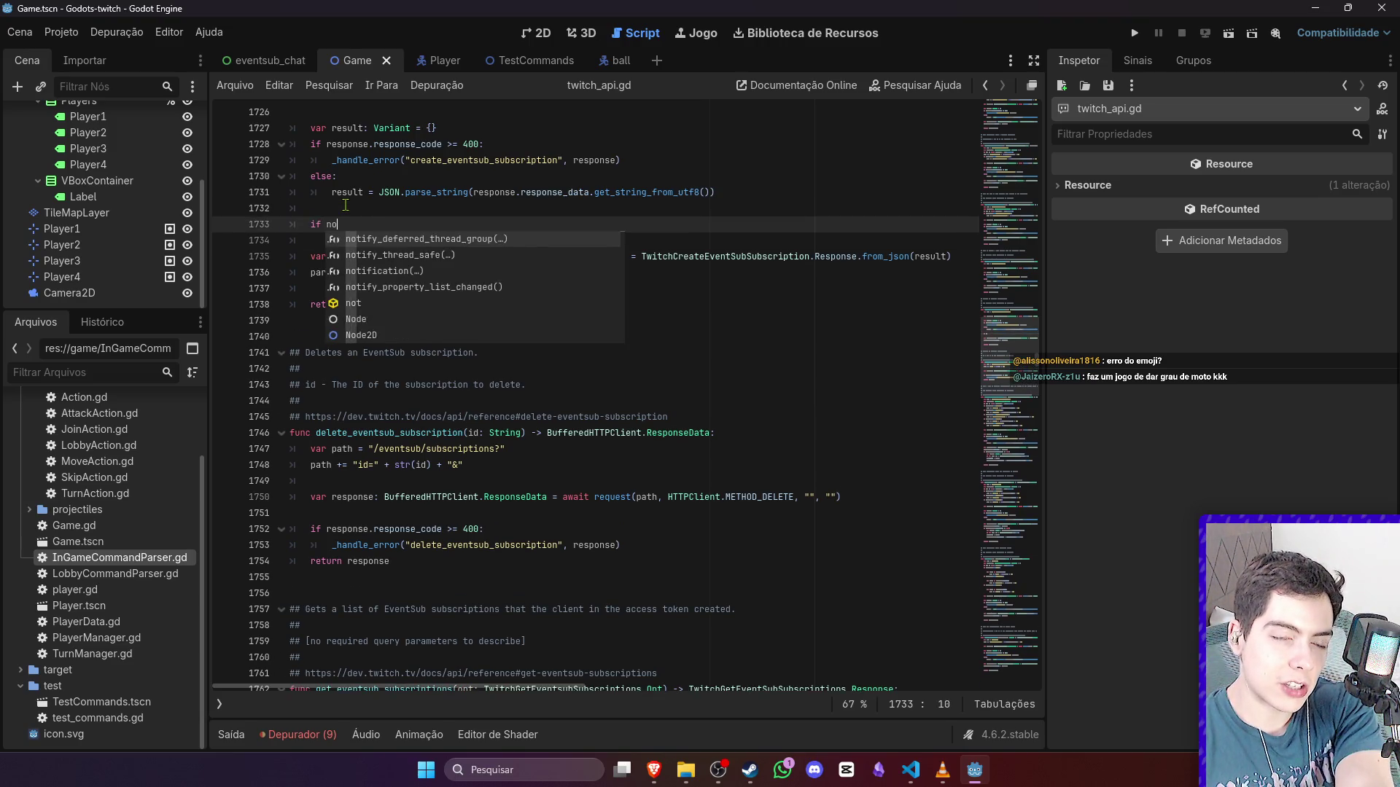
pyautogui.write(':')
pyautogui.press('Return')
pyautogui.write('result')
pyautogui.hotkey('ctrl', 's')
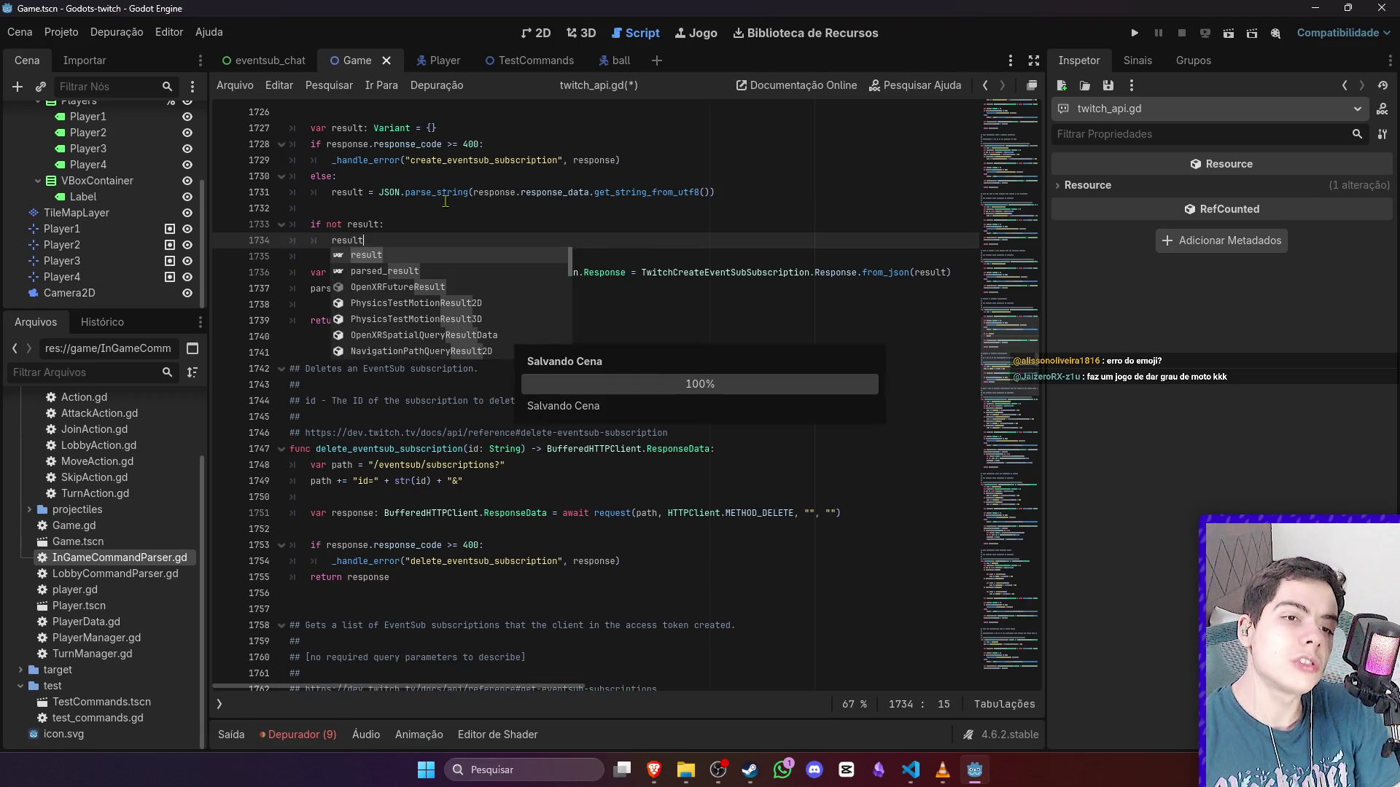
pyautogui.click(444, 201)
pyautogui.click(1229, 33)
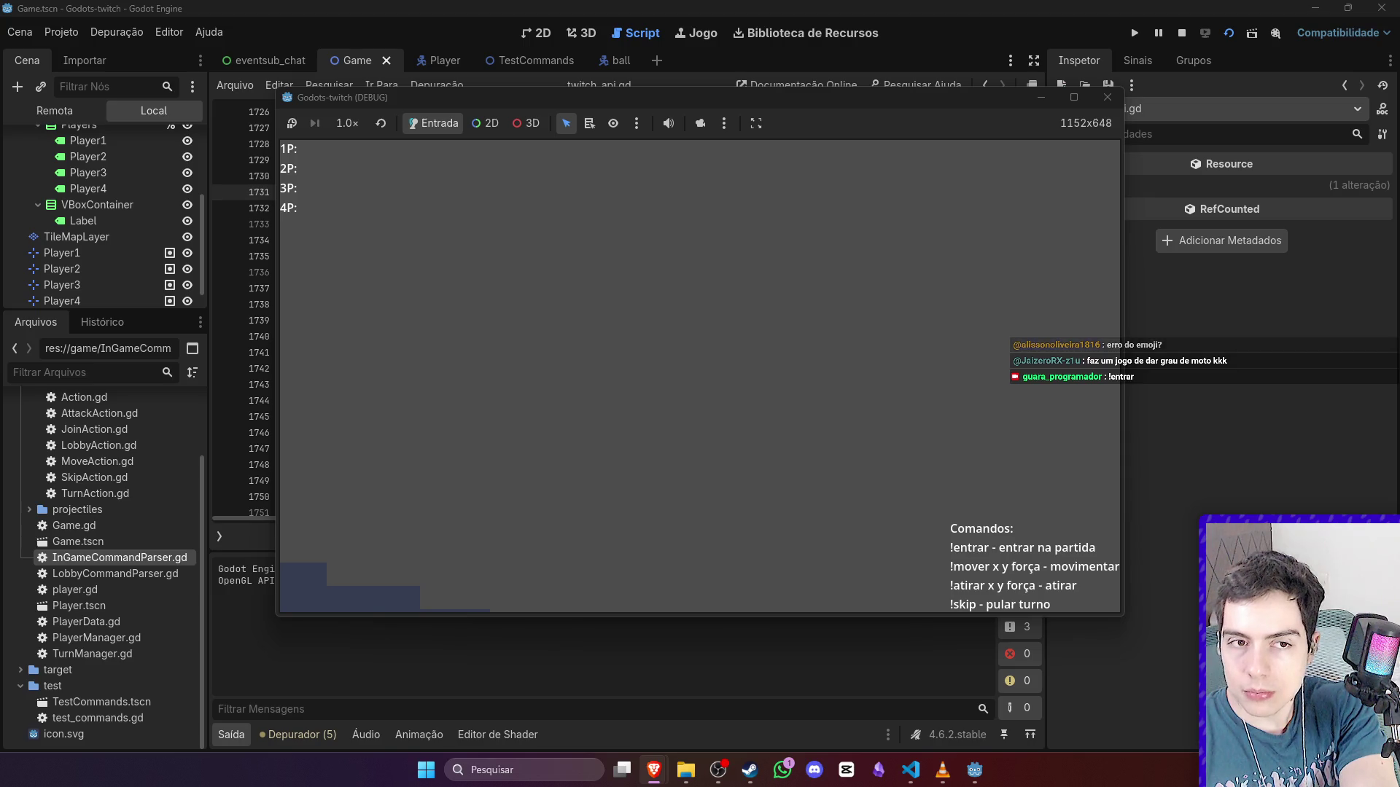
# Step: Rerun the game with F6 and fire '!atirar -1 1 500' to hit the line 55 breakpoint
pyautogui.click(1182, 33)
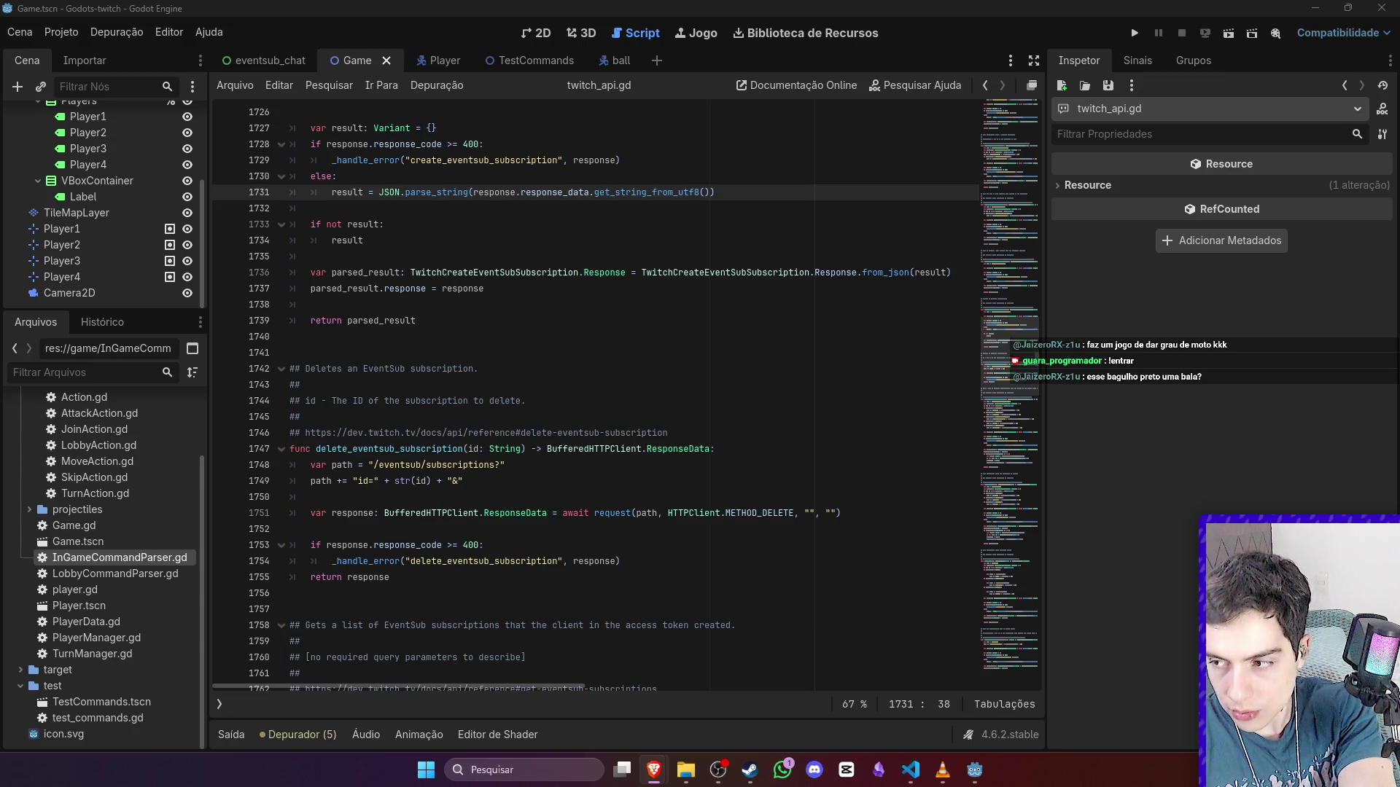
pyautogui.press('F6')
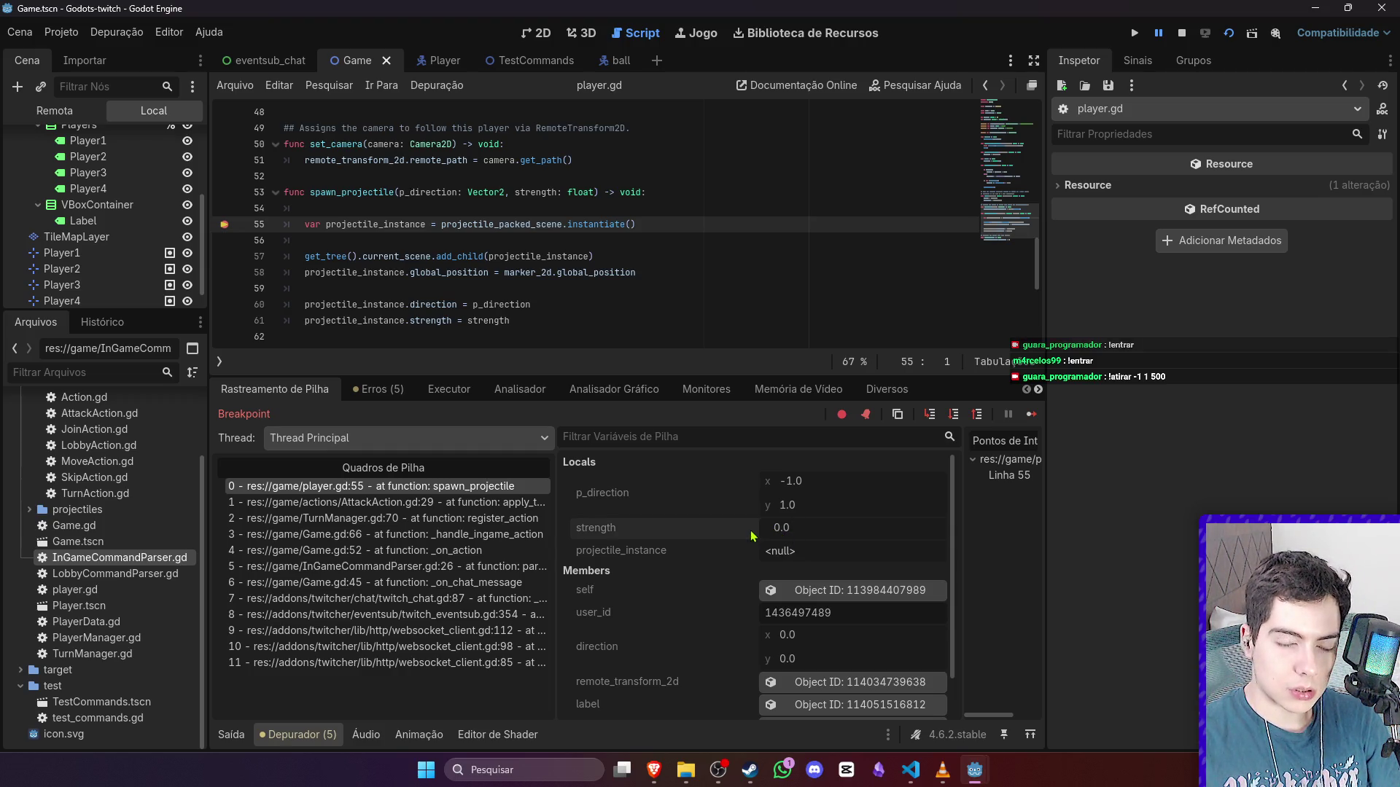
# Step: Stop debugging and open AttackAction.gd at its parse function
pyautogui.click(1181, 34)
pyautogui.click(614, 61)
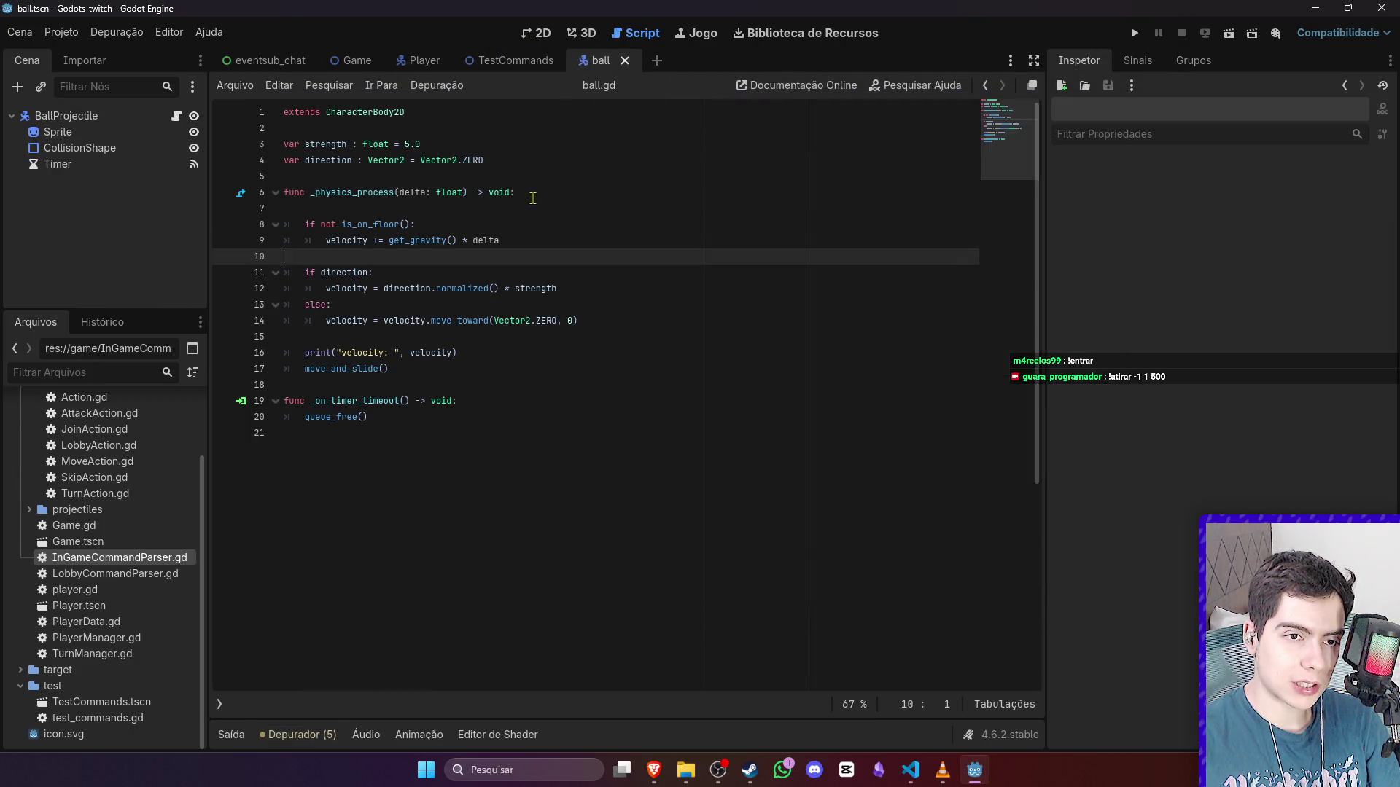
pyautogui.scroll(2, 102, 510)
pyautogui.doubleClick(117, 457)
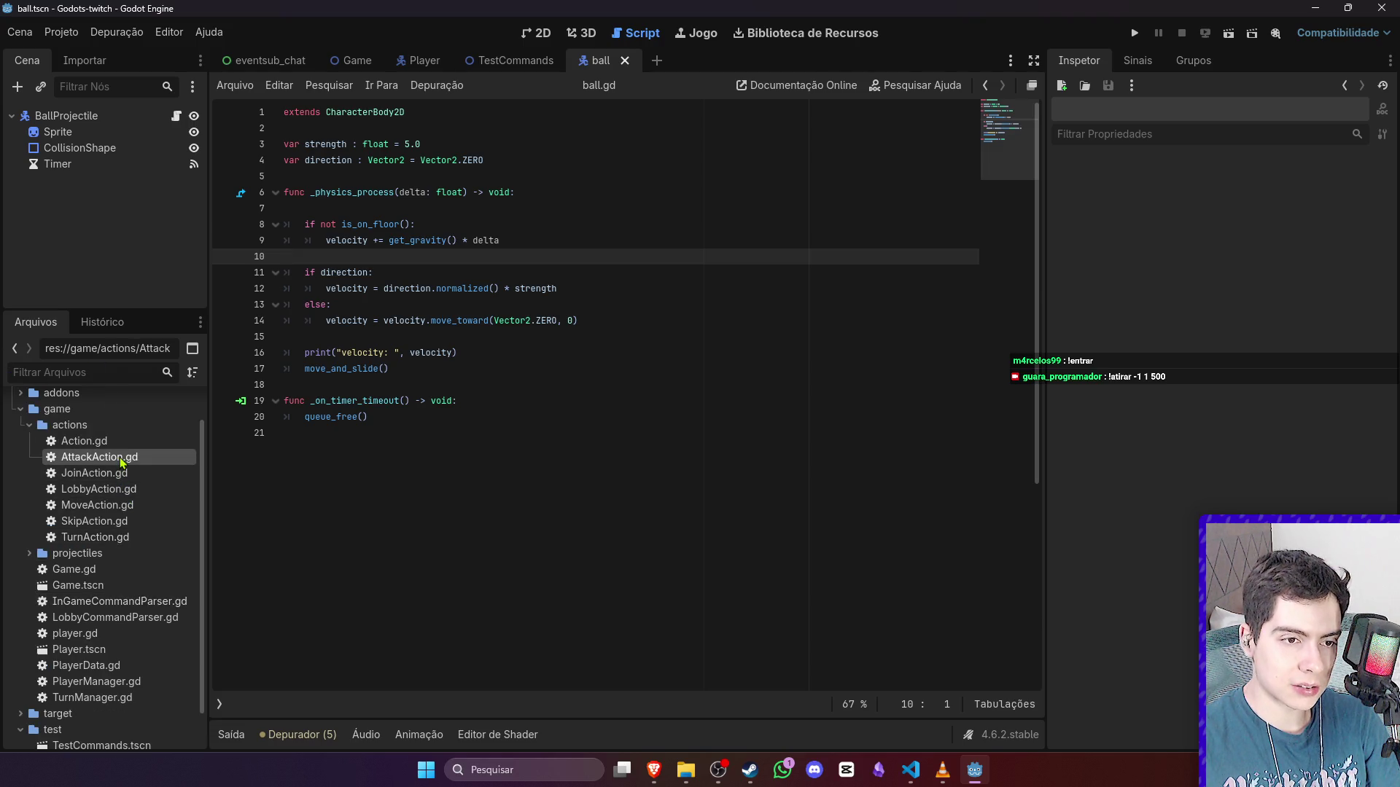
pyautogui.scroll(2, 497, 419)
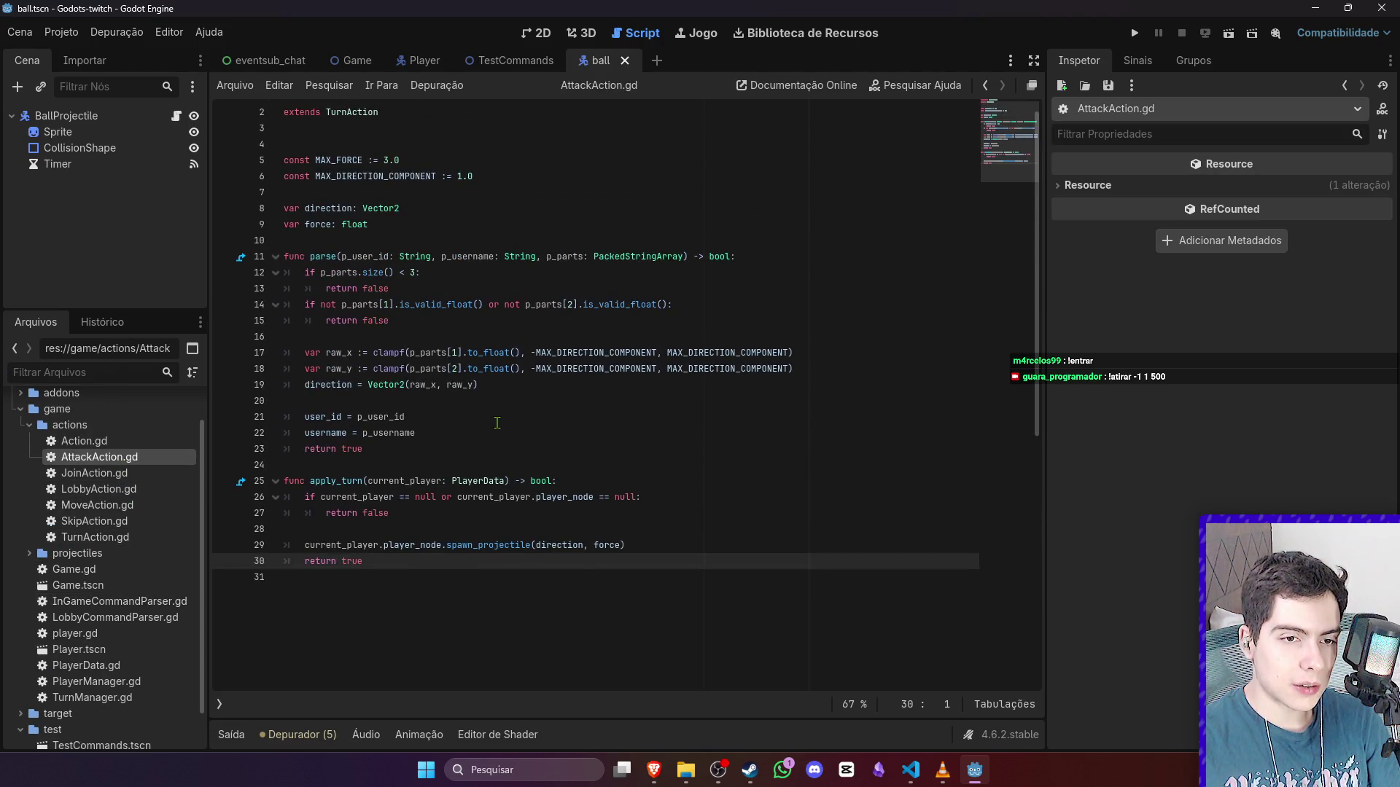
pyautogui.click(497, 422)
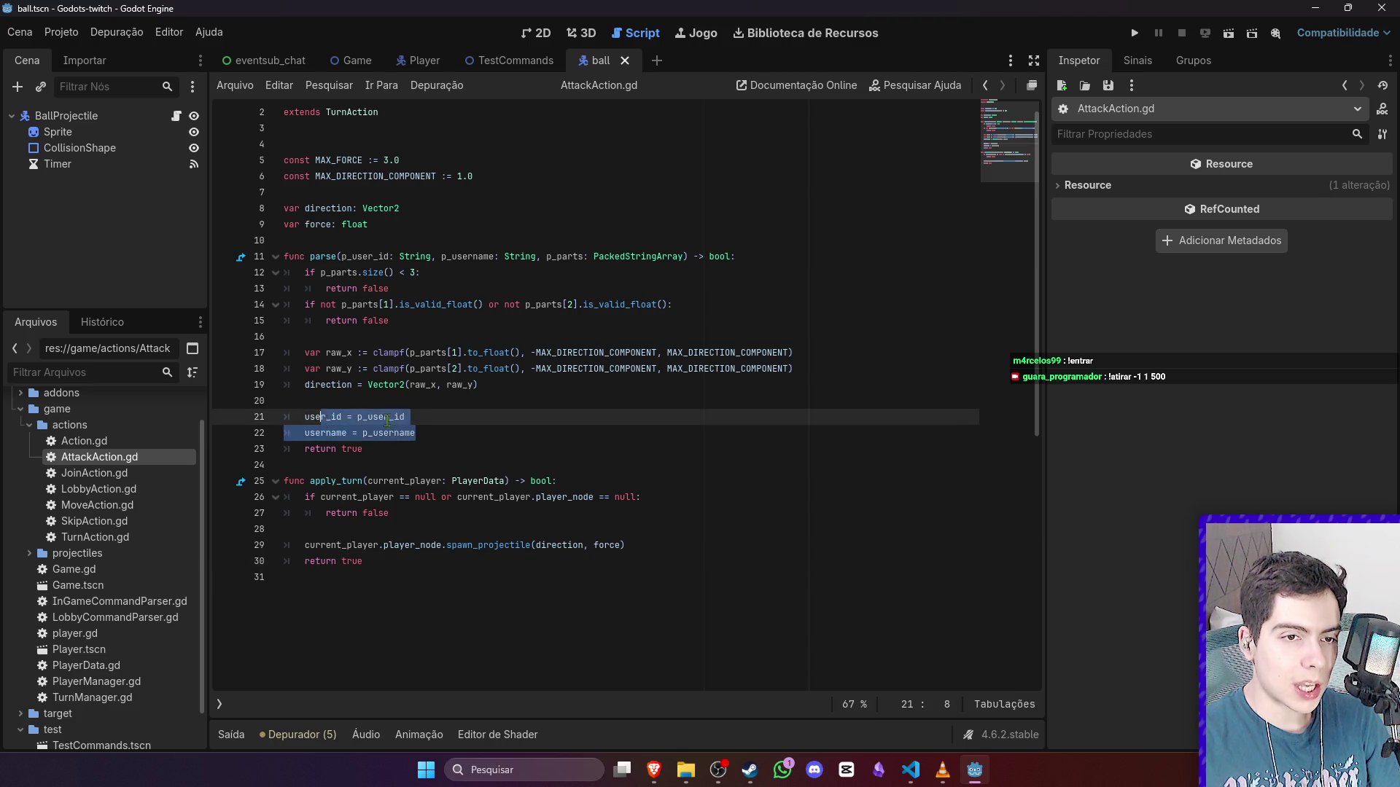
# Step: Copy the force clampf line from MoveAction.gd and paste it after AttackAction.gd's direction assignment
pyautogui.doubleClick(128, 506)
pyautogui.moveTo(590, 563); pyautogui.dragTo(285, 562)
pyautogui.hotkey('ctrl', 'c')
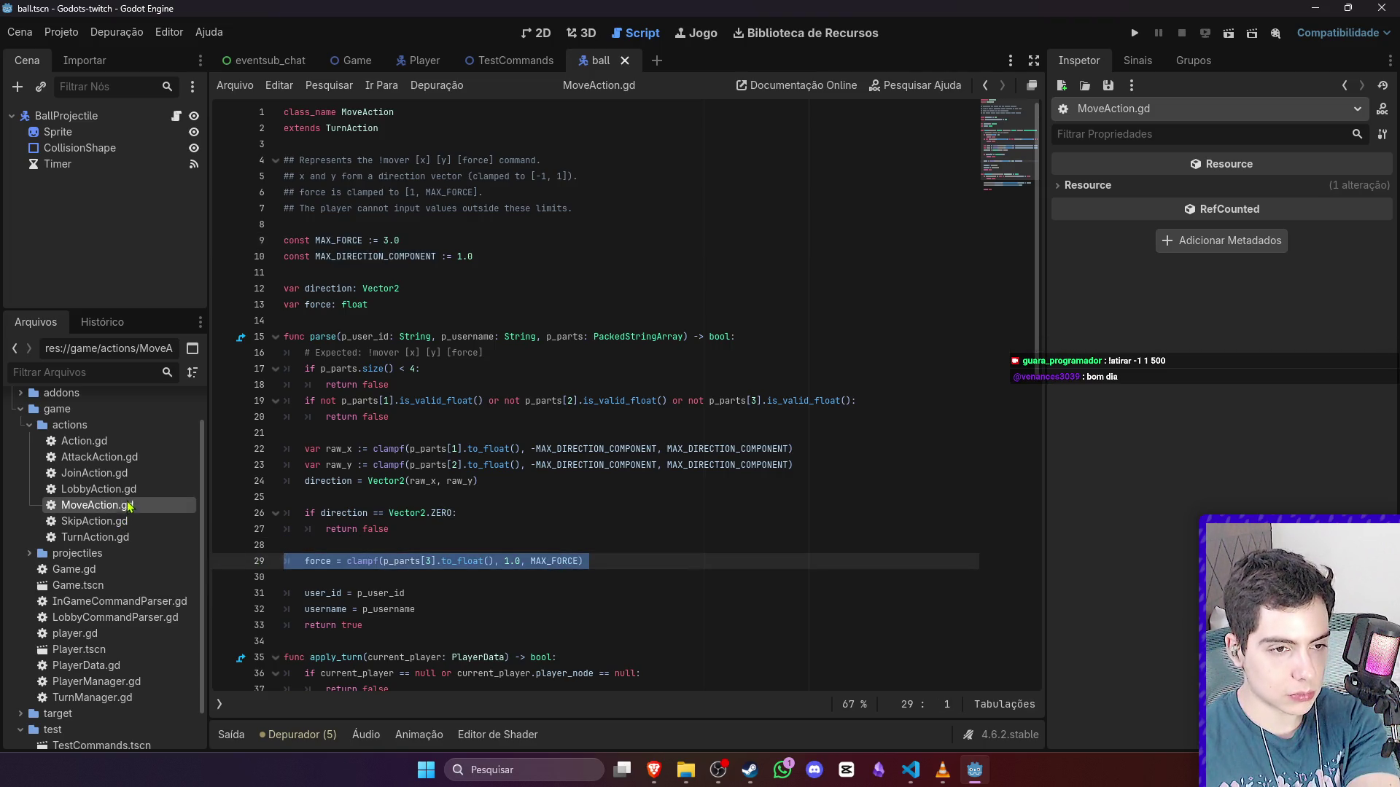
pyautogui.doubleClick(128, 459)
pyautogui.click(436, 397)
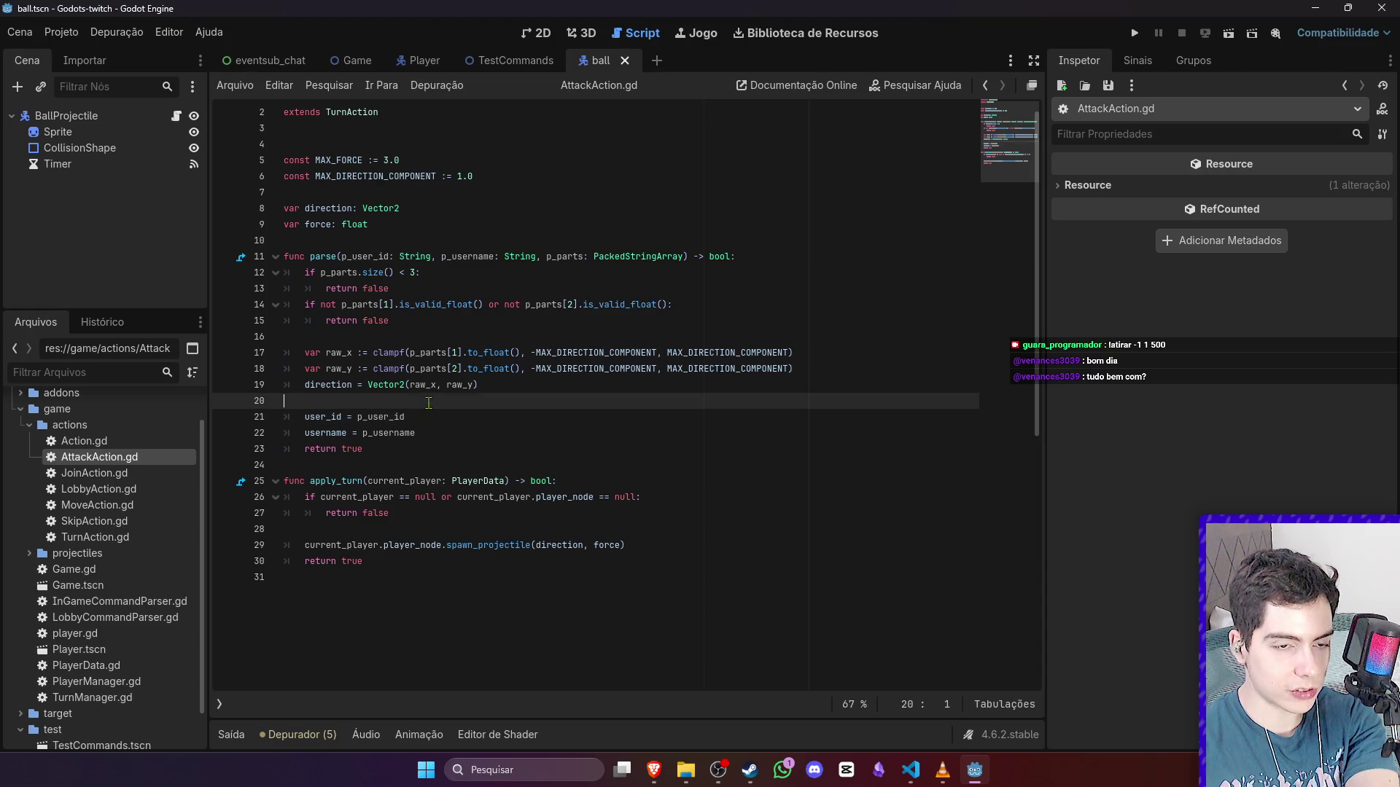
pyautogui.hotkey('ctrl', 'shift', 'Return')
pyautogui.hotkey('ctrl', 'v')
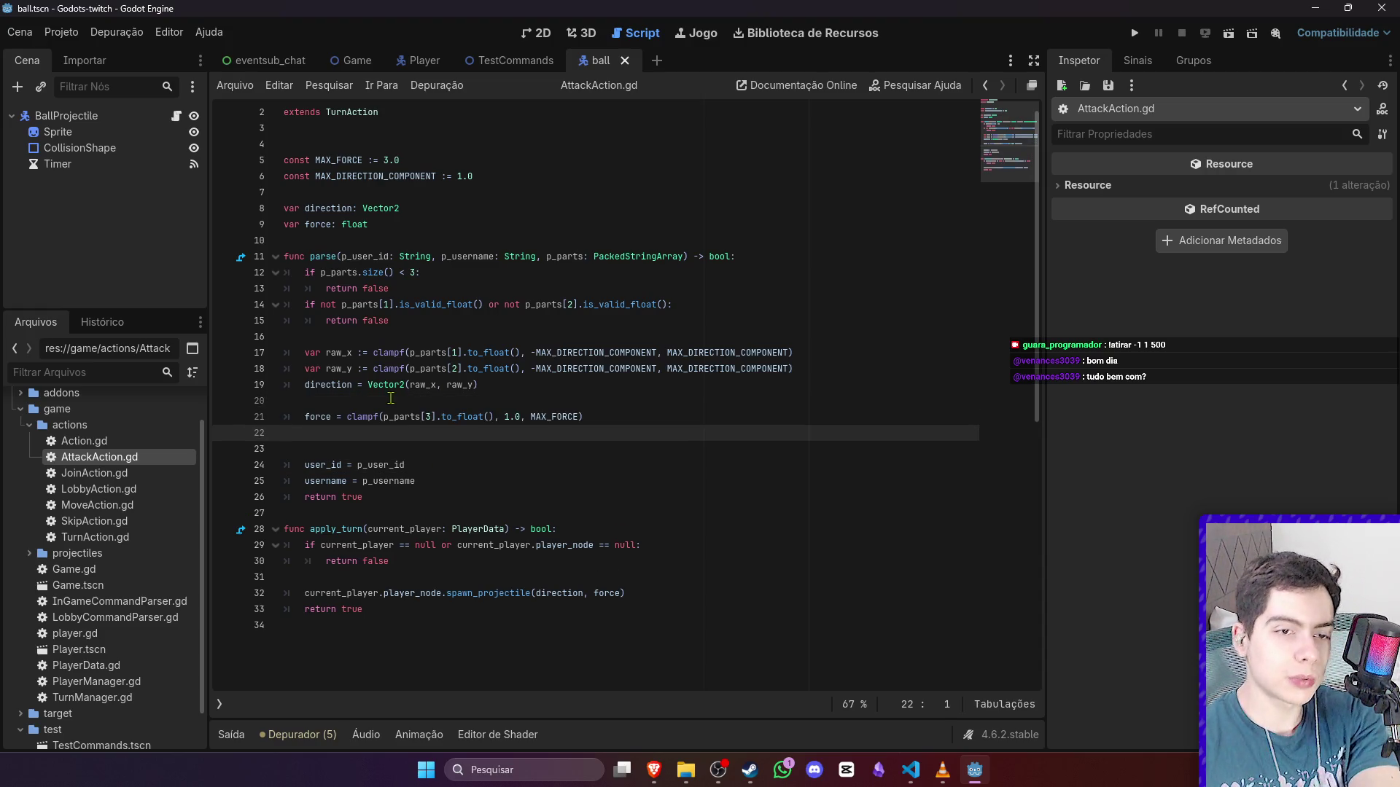
pyautogui.press('BackSpace')
# Step: Change the pasted line's assignment target to the declared force variable
pyautogui.doubleClick(317, 416)
pyautogui.write('stre')
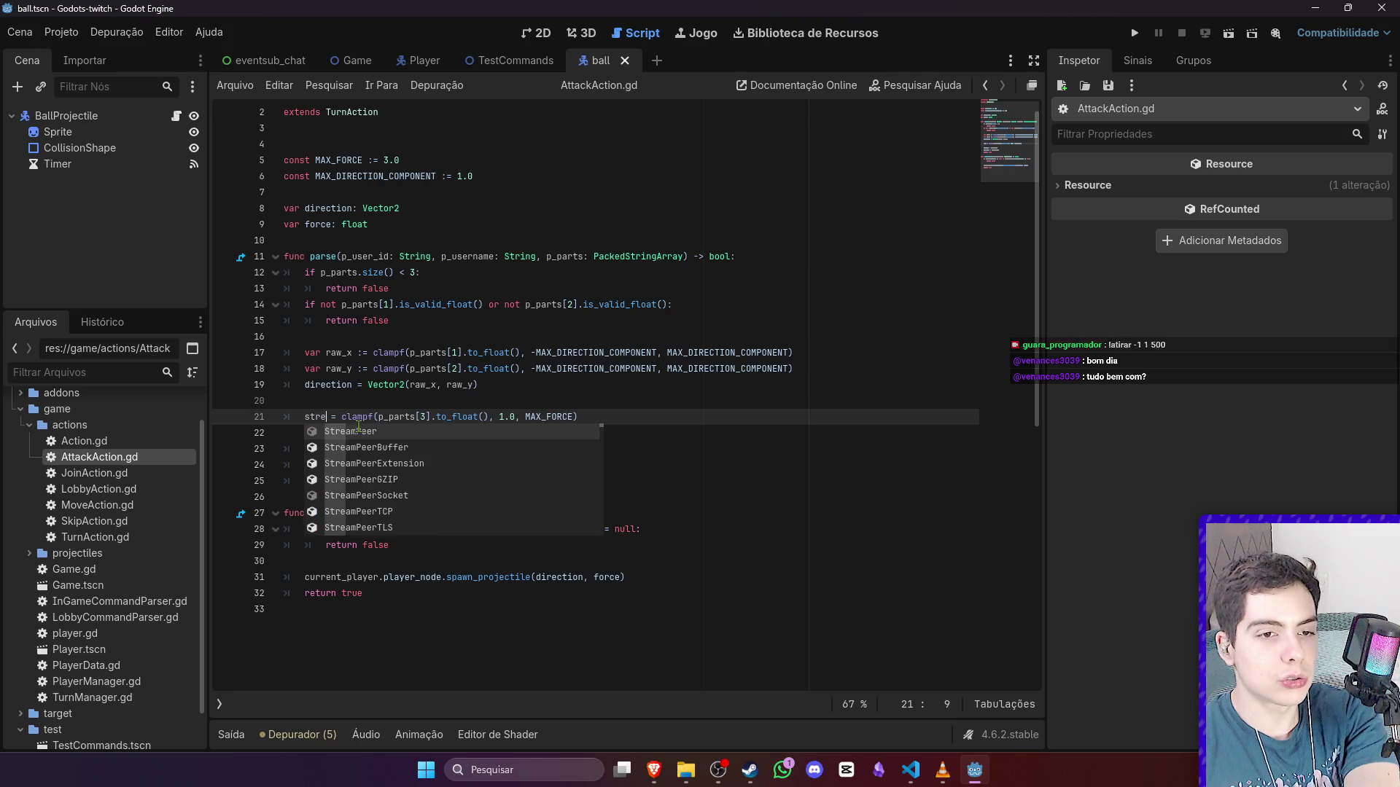
pyautogui.scroll(1, 394, 393)
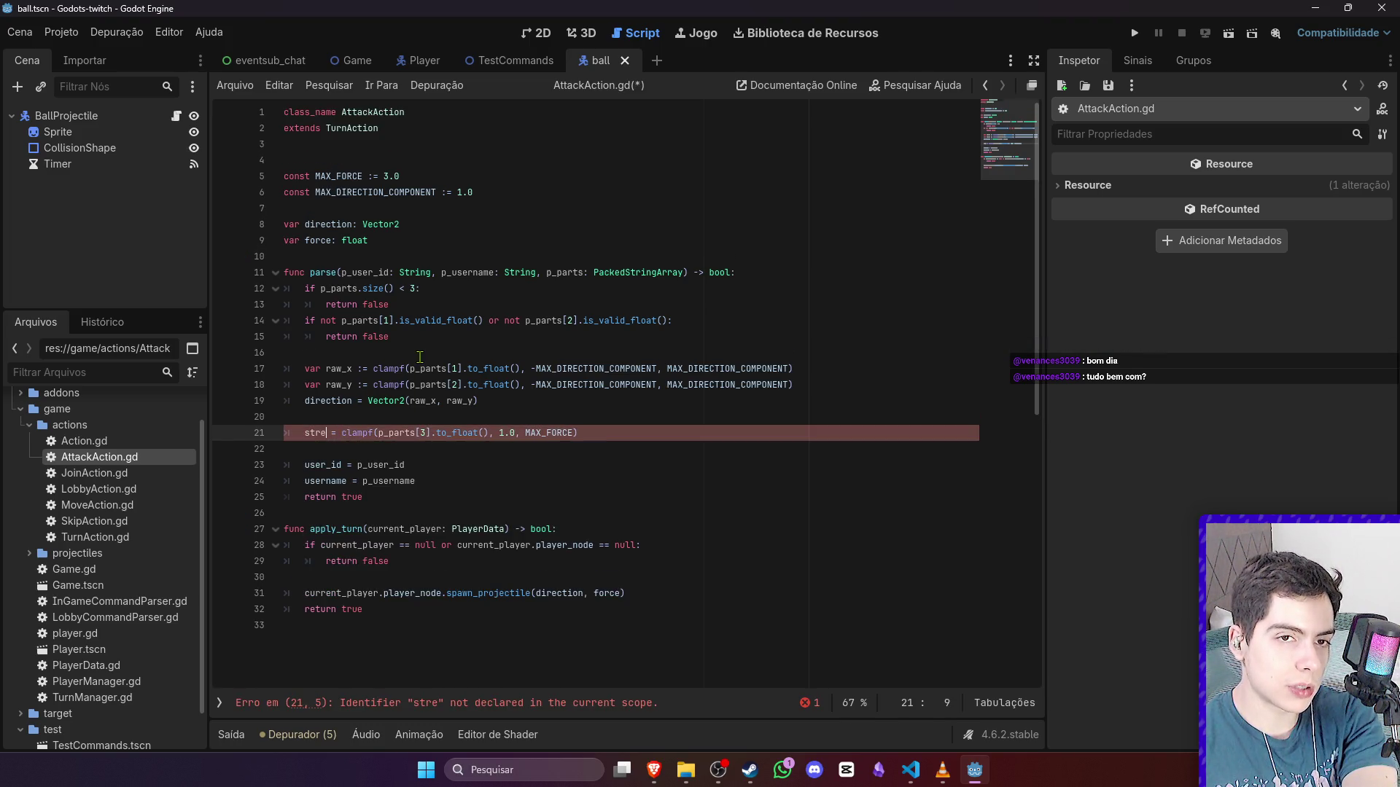
pyautogui.click(420, 354)
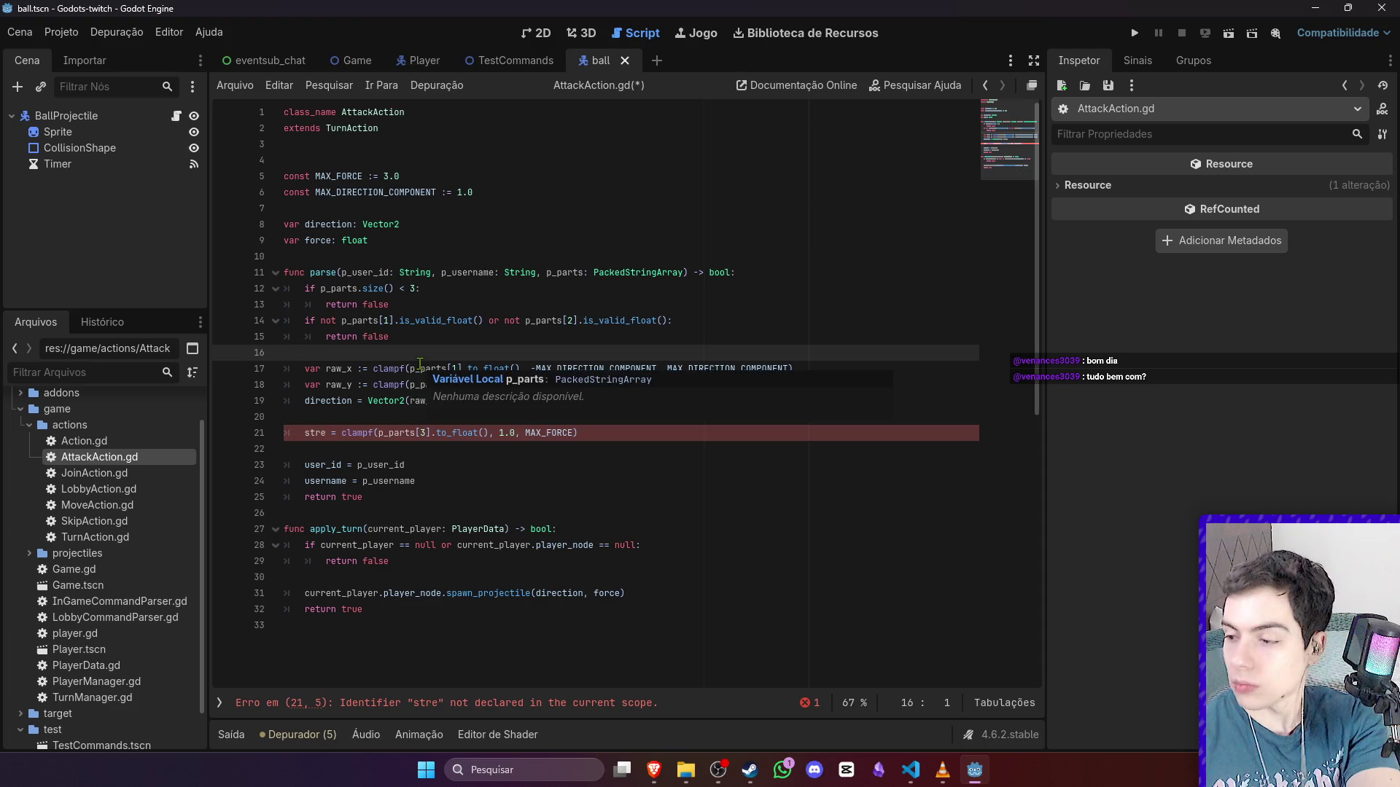
pyautogui.doubleClick(317, 241)
pyautogui.hotkey('ctrl', 'c')
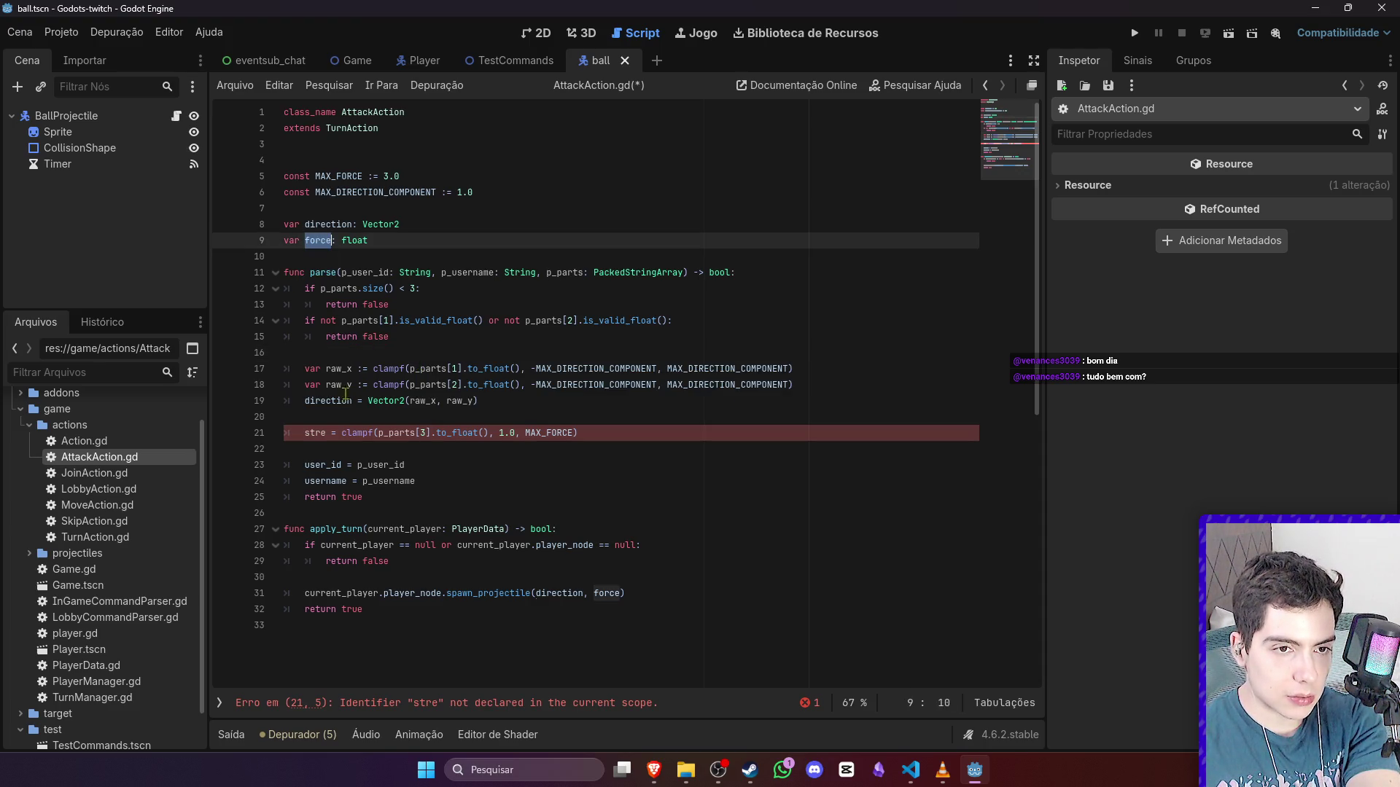
pyautogui.click(323, 422)
pyautogui.doubleClick(315, 432)
pyautogui.hotkey('ctrl', 'v')
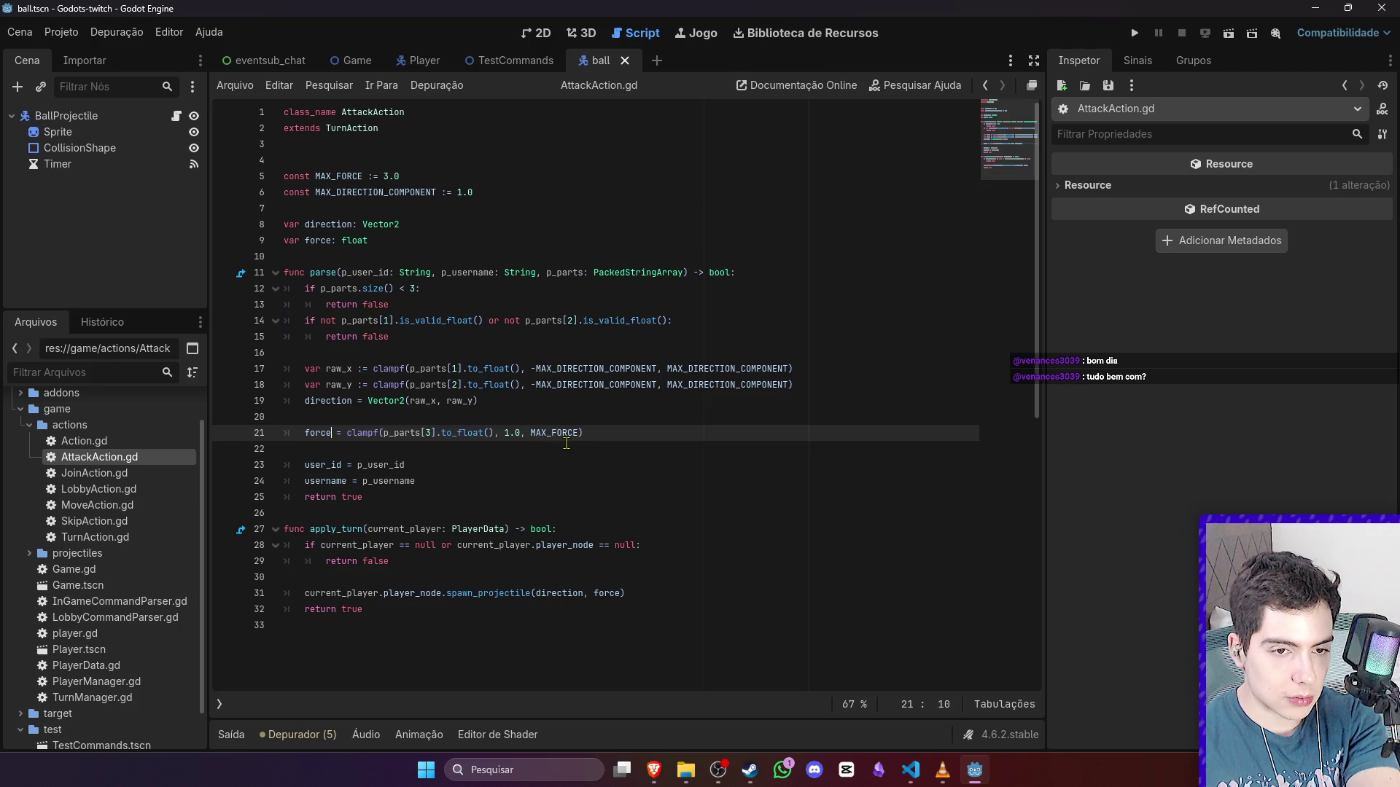
pyautogui.scroll(-1, 570, 452)
pyautogui.click(664, 483)
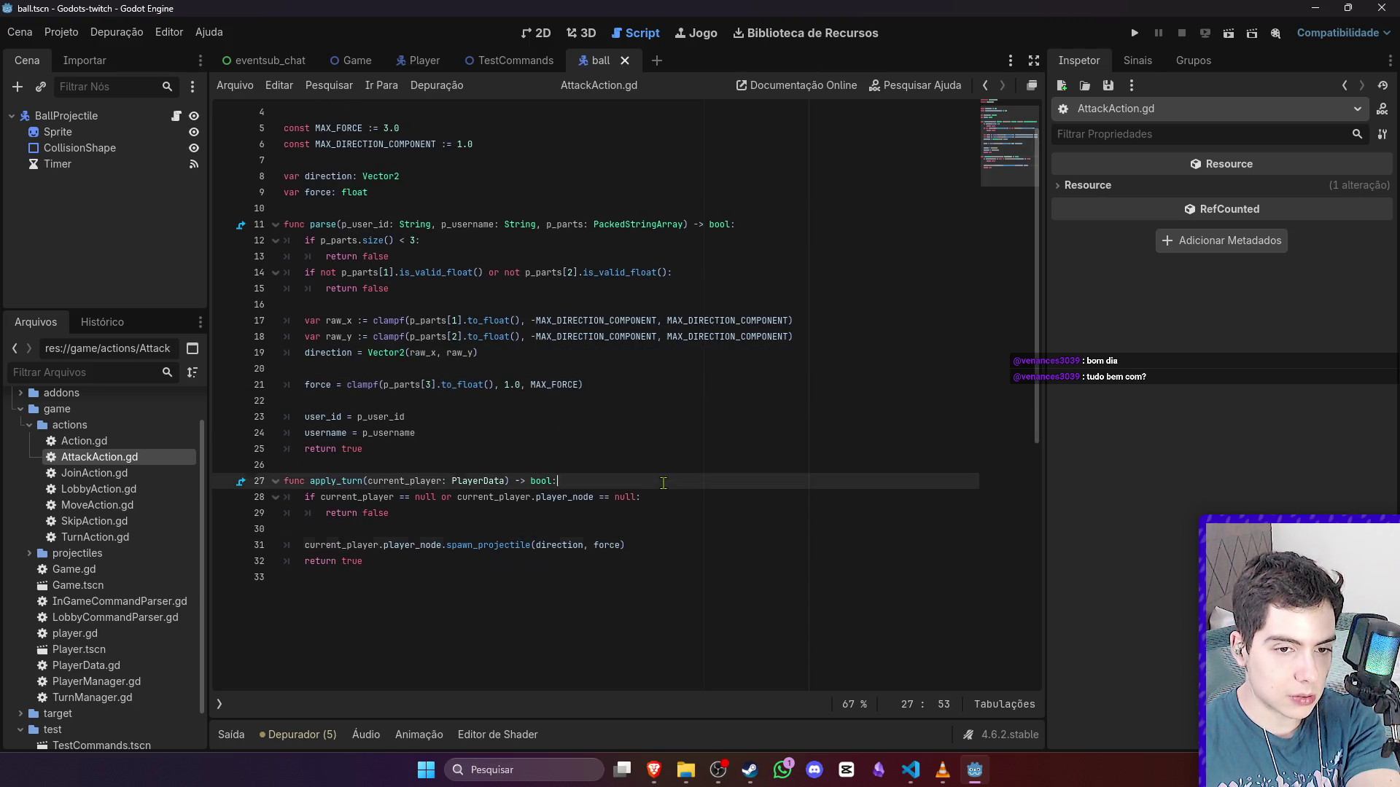
pyautogui.click(357, 62)
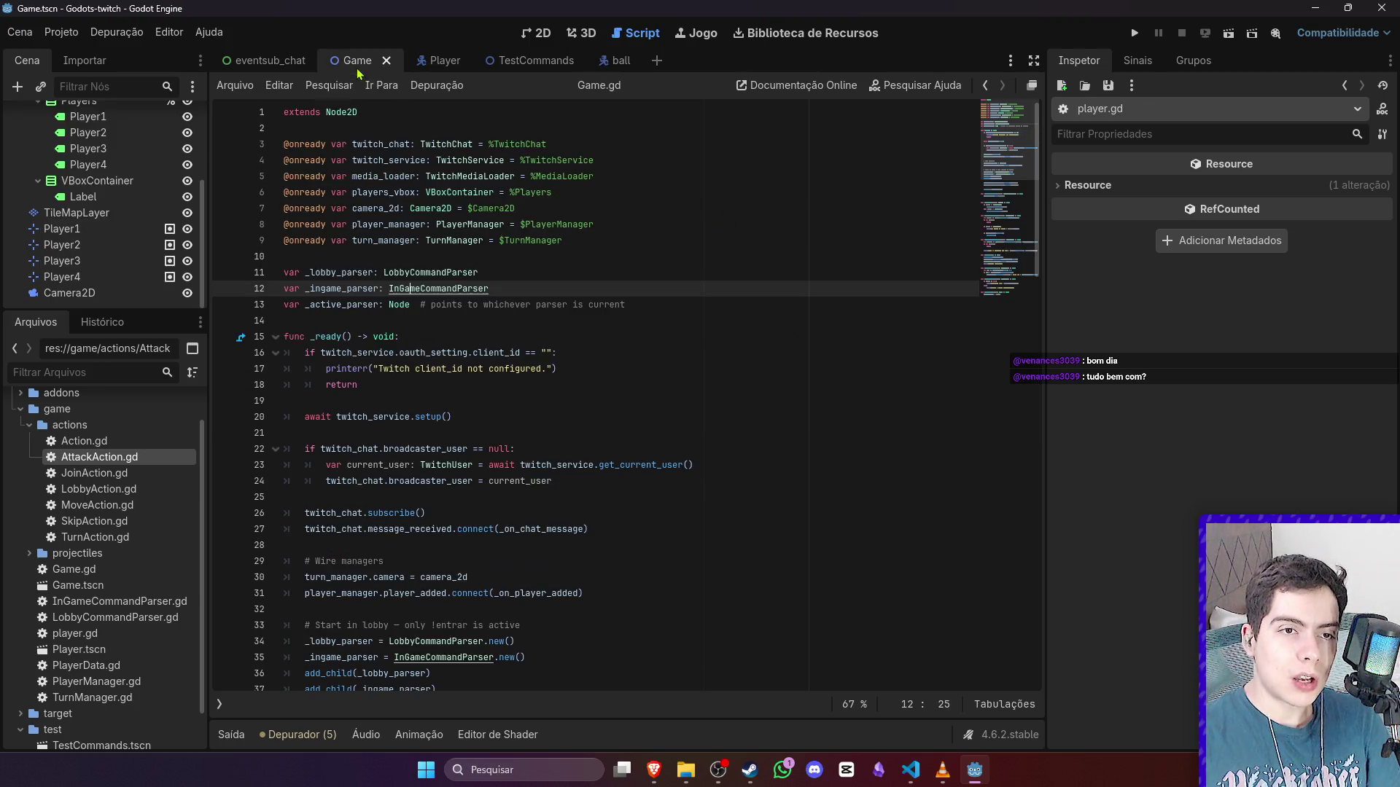
# Step: Run a test shot, confirm strength reads 3.0 at the breakpoint, then continue and stop
pyautogui.click(1229, 33)
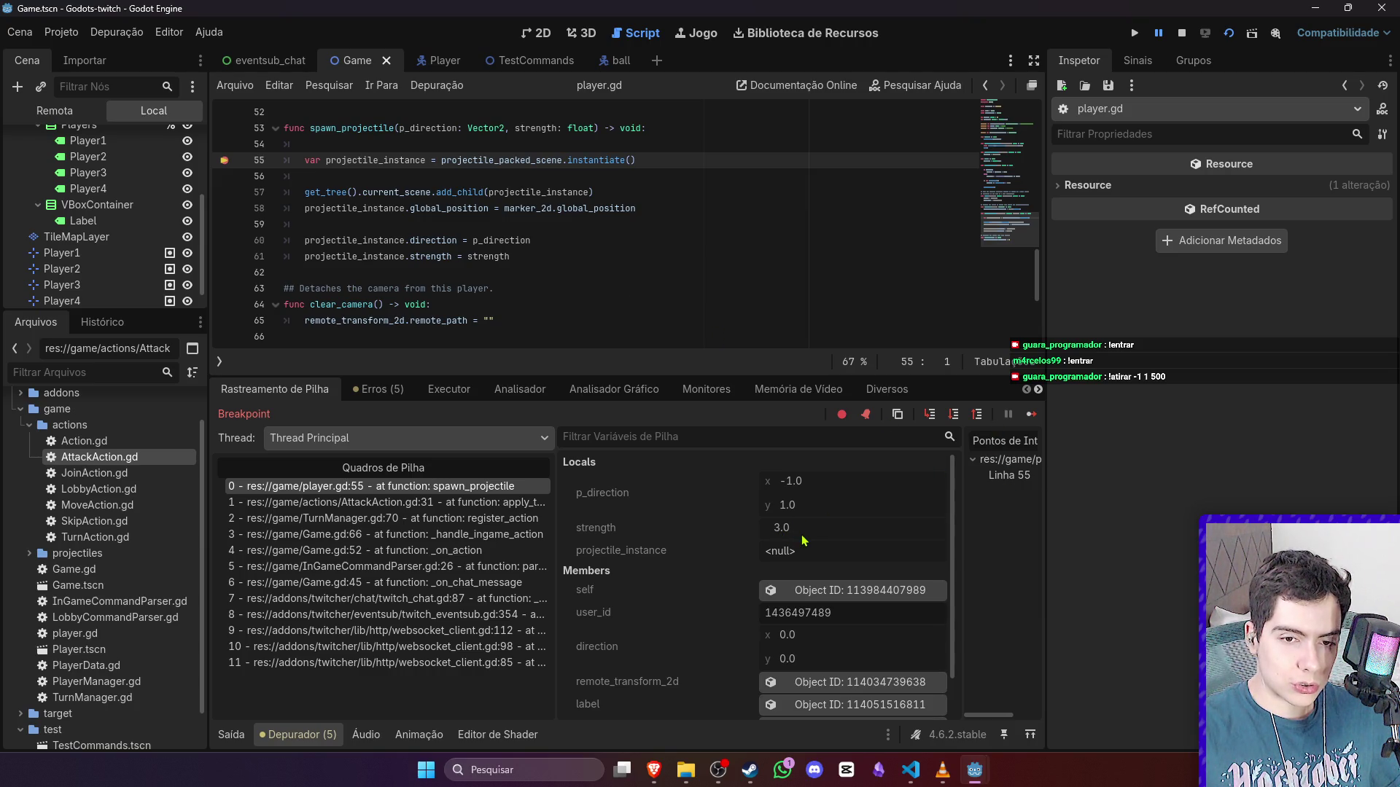
pyautogui.click(1031, 414)
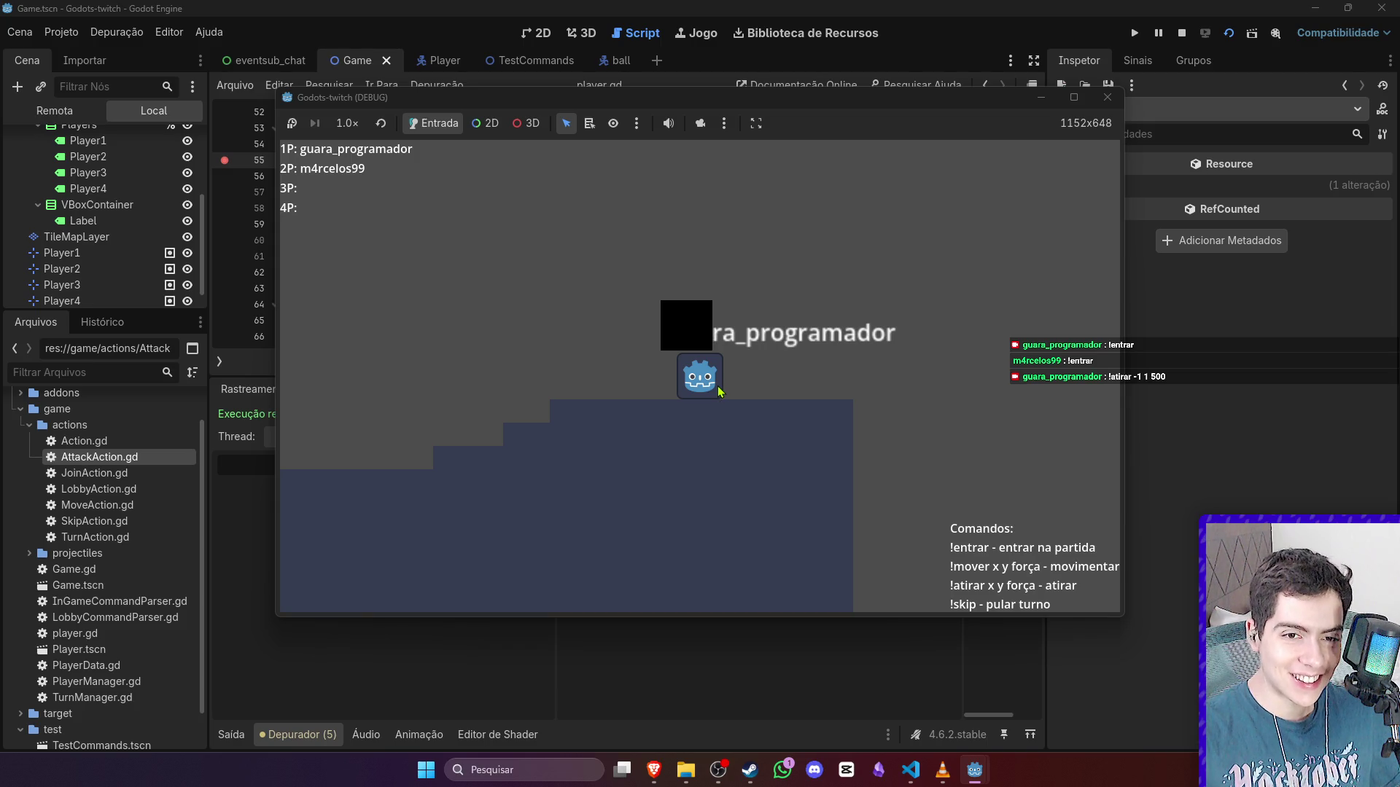
pyautogui.click(1182, 34)
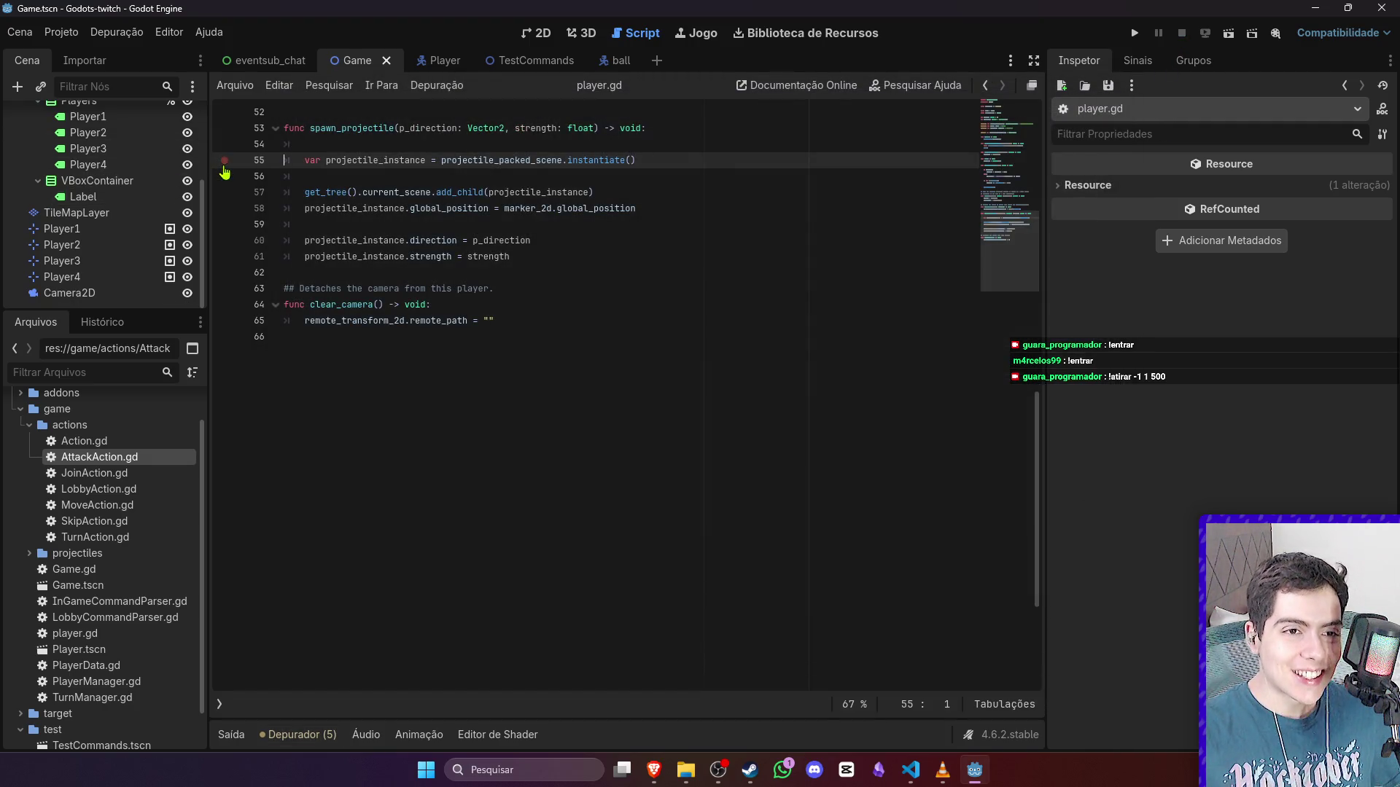
# Step: Raise the MAX_FORCE constant in AttackAction.gd from 3.0 to 50
pyautogui.scroll(2, 109, 474)
pyautogui.doubleClick(102, 498)
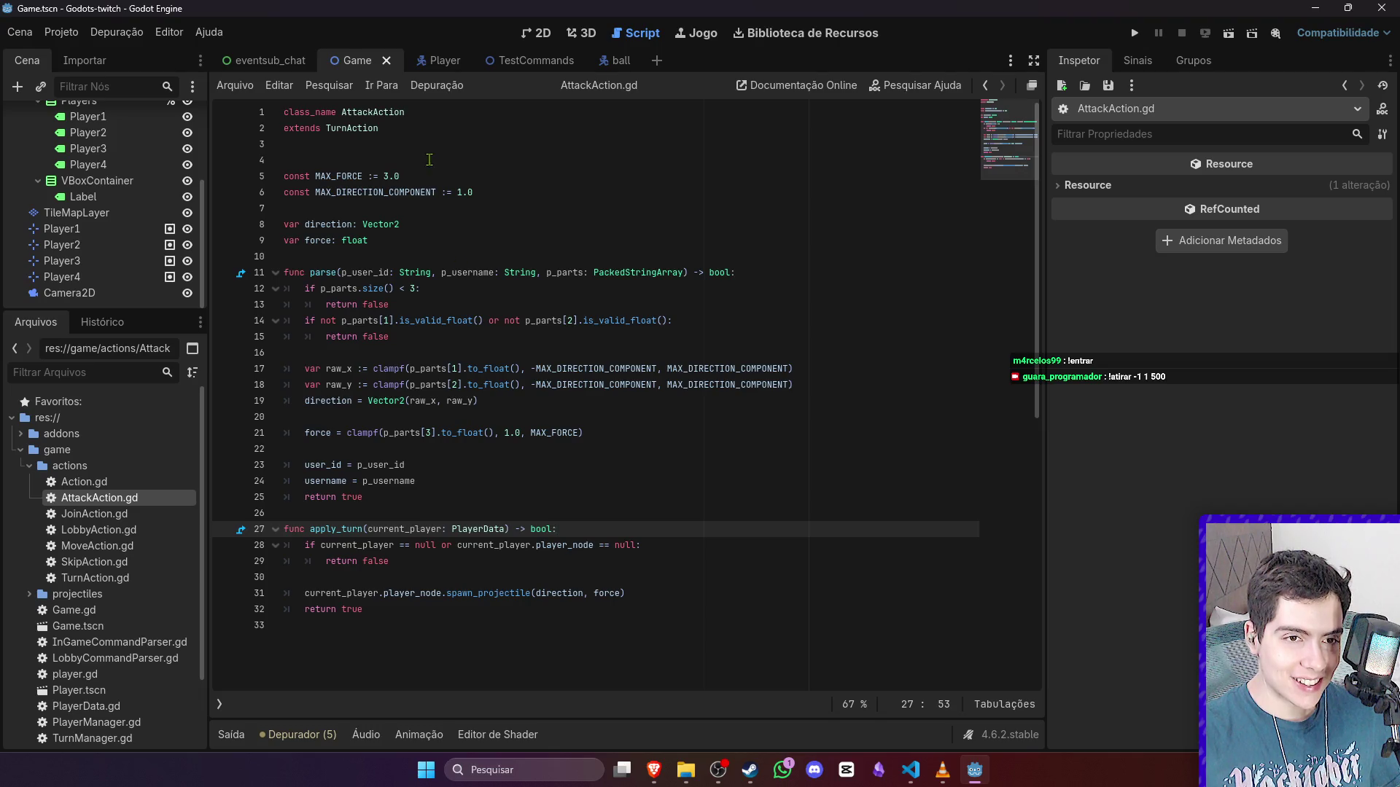
pyautogui.moveTo(417, 176); pyautogui.dragTo(384, 177)
# Step: Change MAX_FORCE in AttackAction.gd from 50 to 100, save, and run the current scene
pyautogui.write('50')
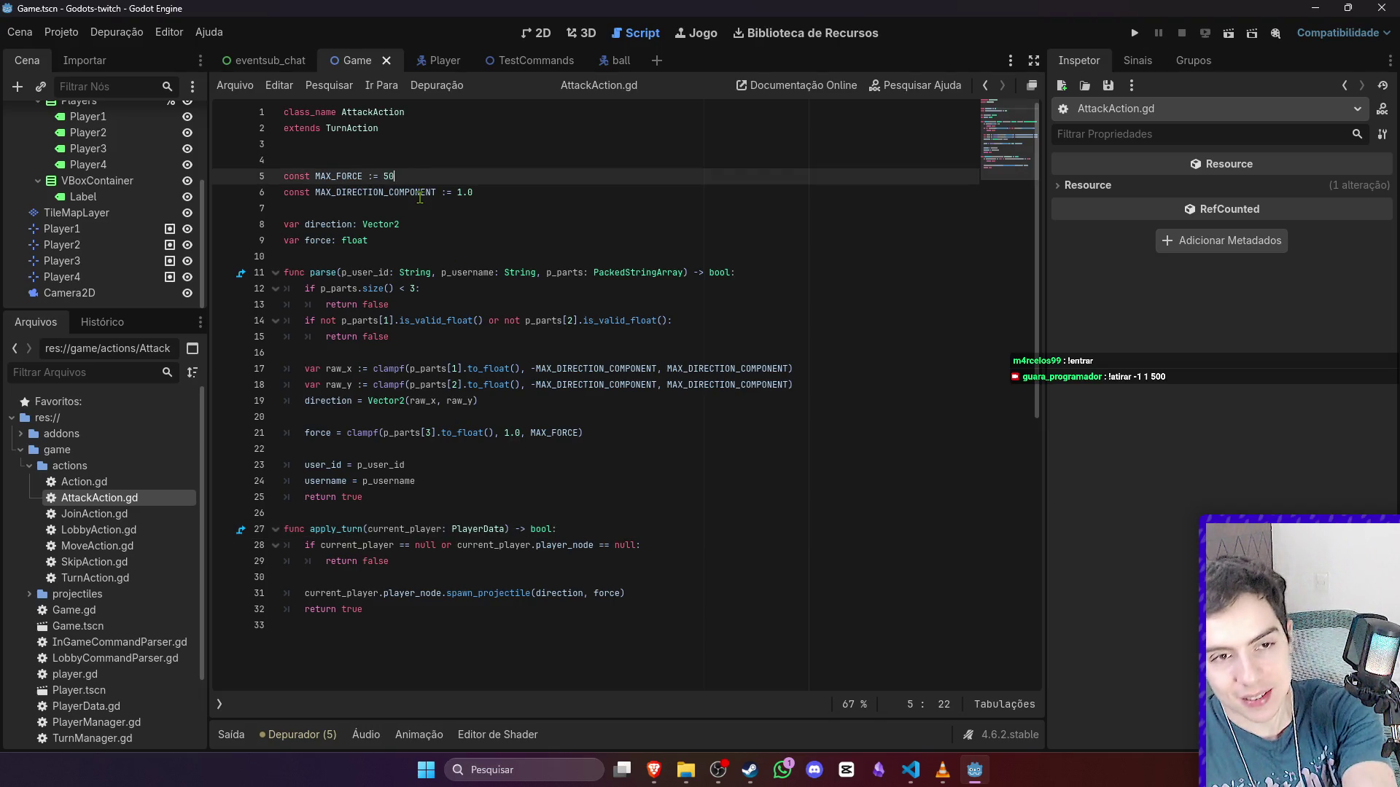
pyautogui.press('BackSpace')
pyautogui.press('BackSpace')
pyautogui.press('BackSpace')
pyautogui.write('100')
pyautogui.hotkey('ctrl', 's')
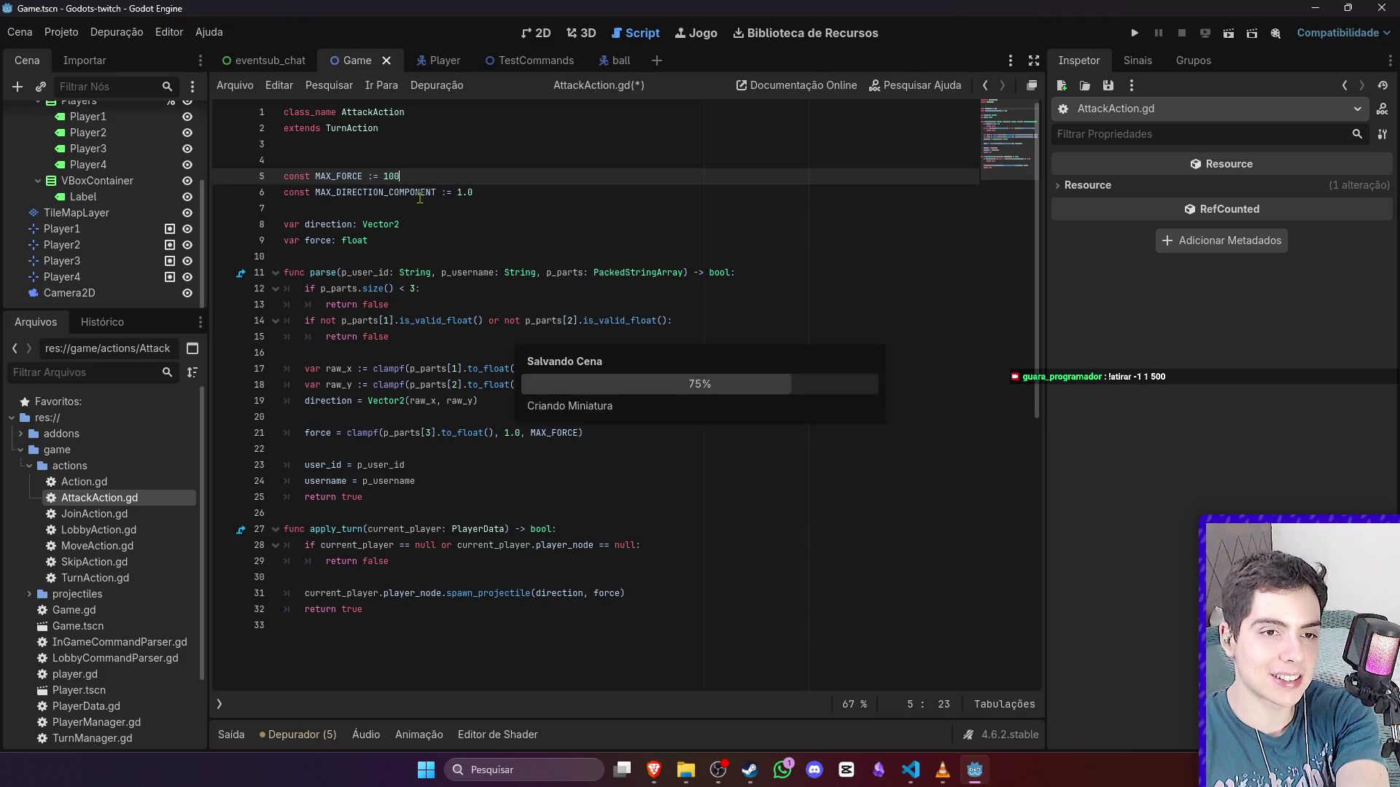
pyautogui.click(420, 195)
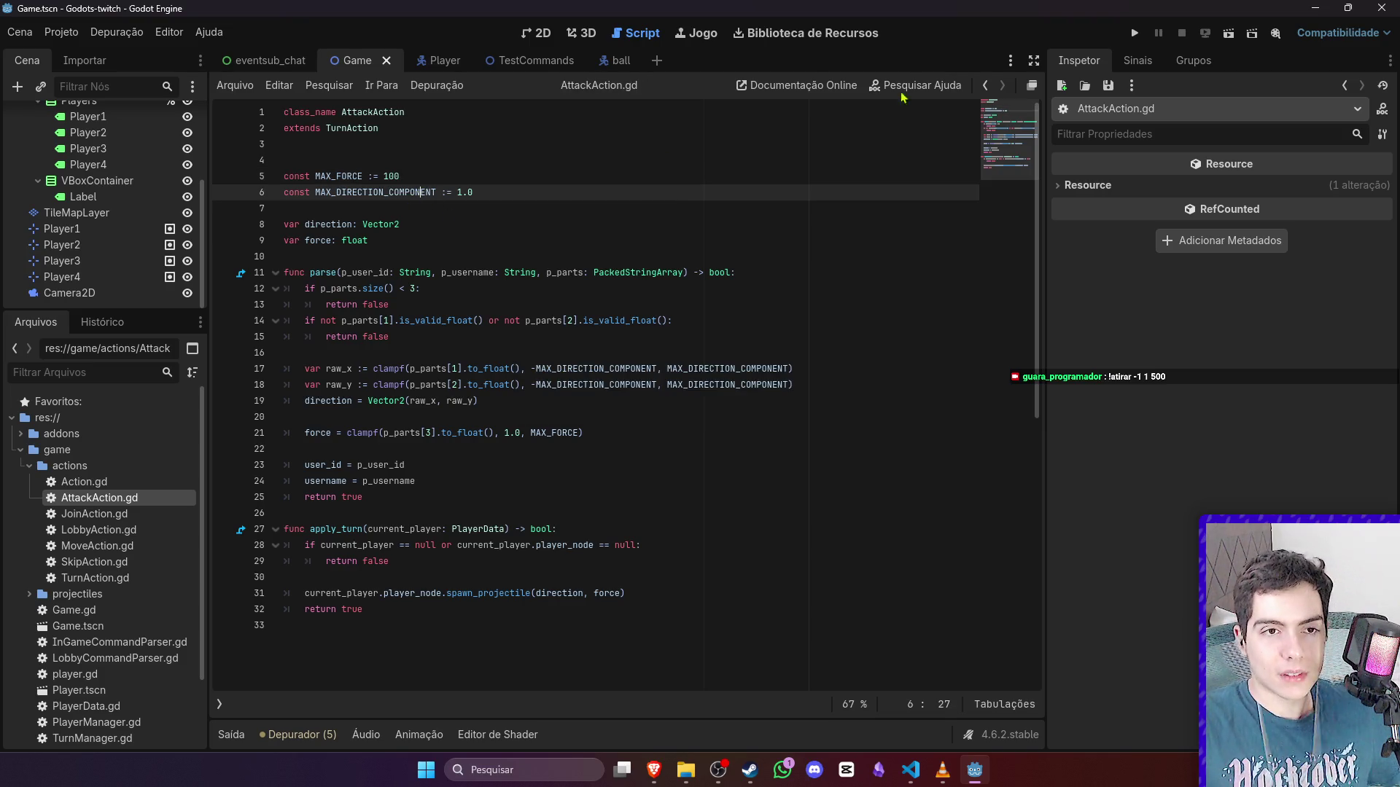
pyautogui.click(1223, 36)
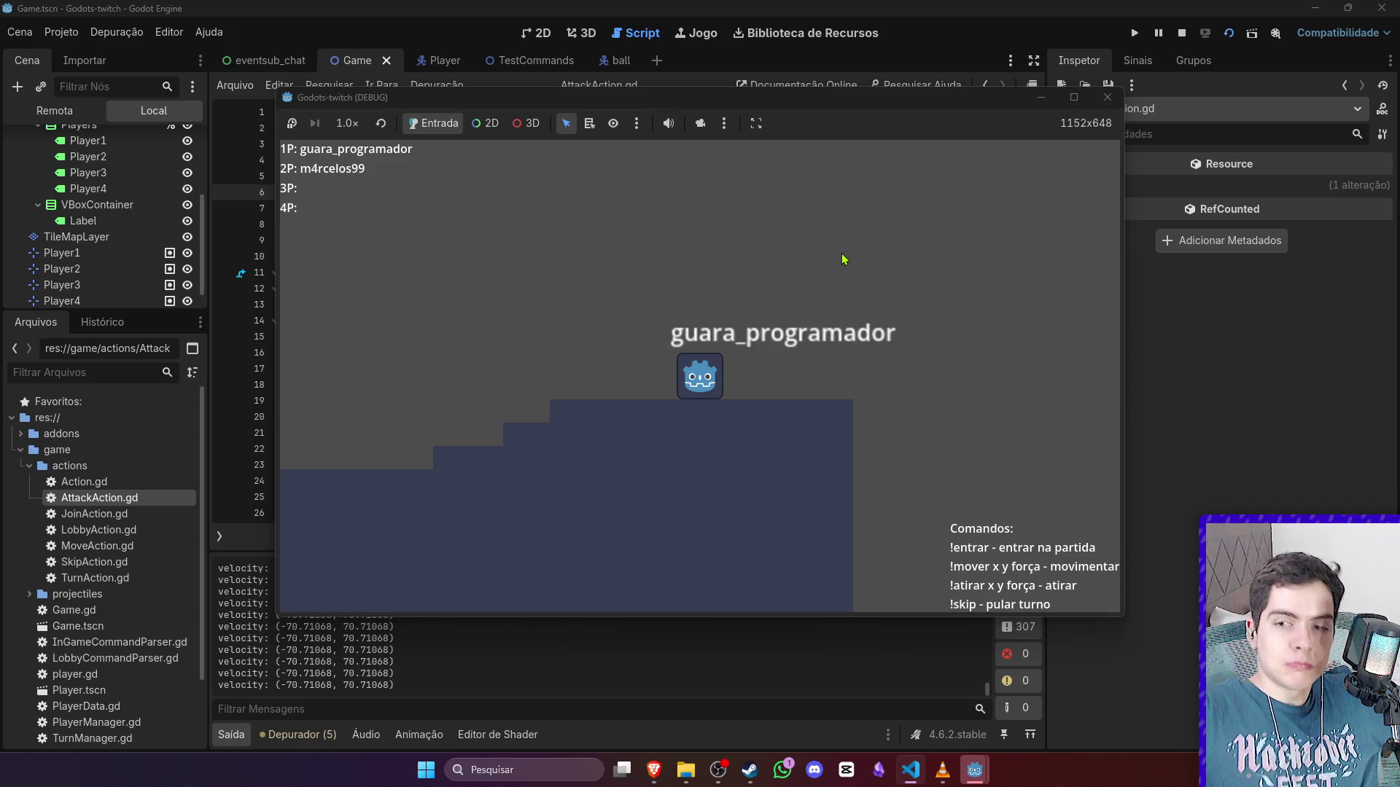
# Step: Stop the running game and bring ball.gd up in the script editor
pyautogui.click(474, 726)
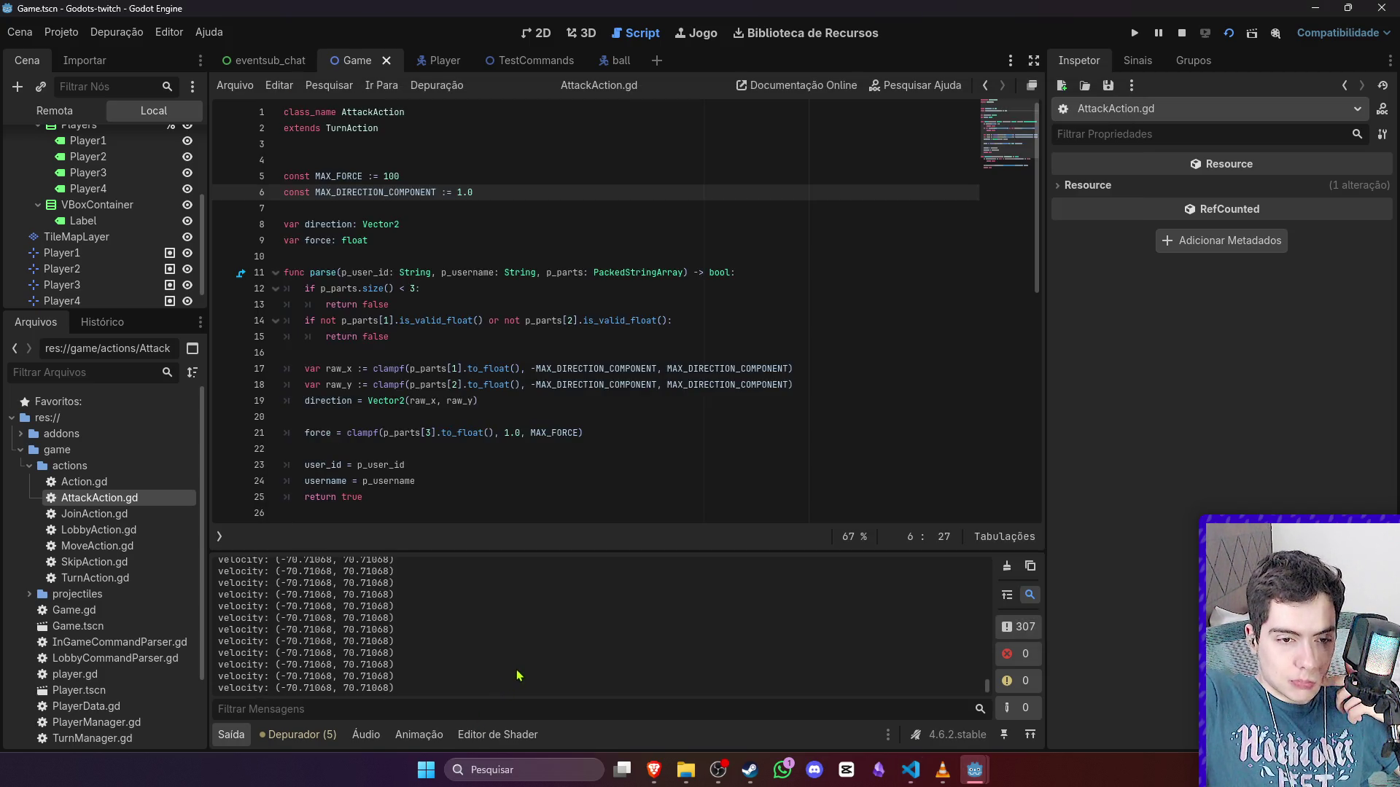
pyautogui.moveTo(988, 685); pyautogui.dragTo(989, 533)
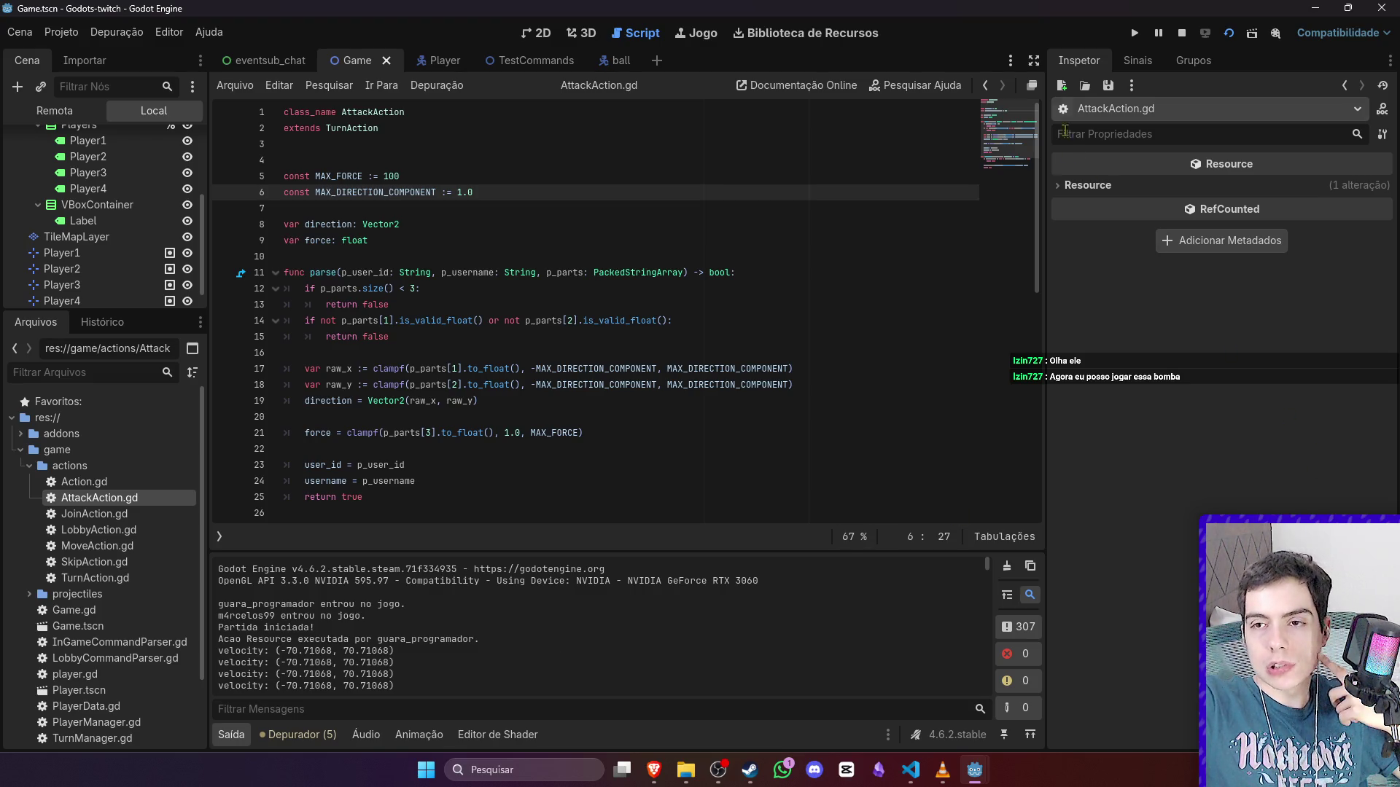
pyautogui.click(1181, 33)
pyautogui.click(918, 770)
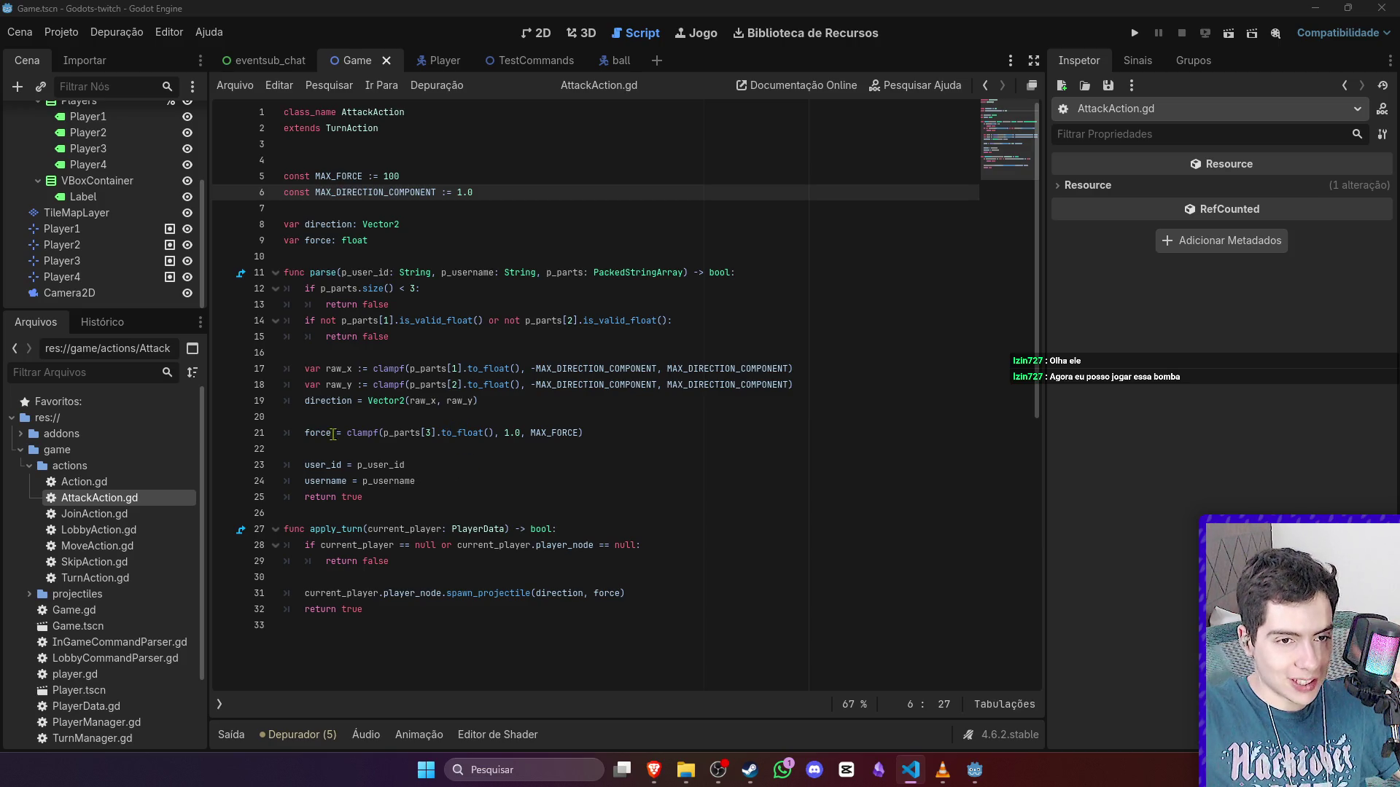
pyautogui.click(616, 61)
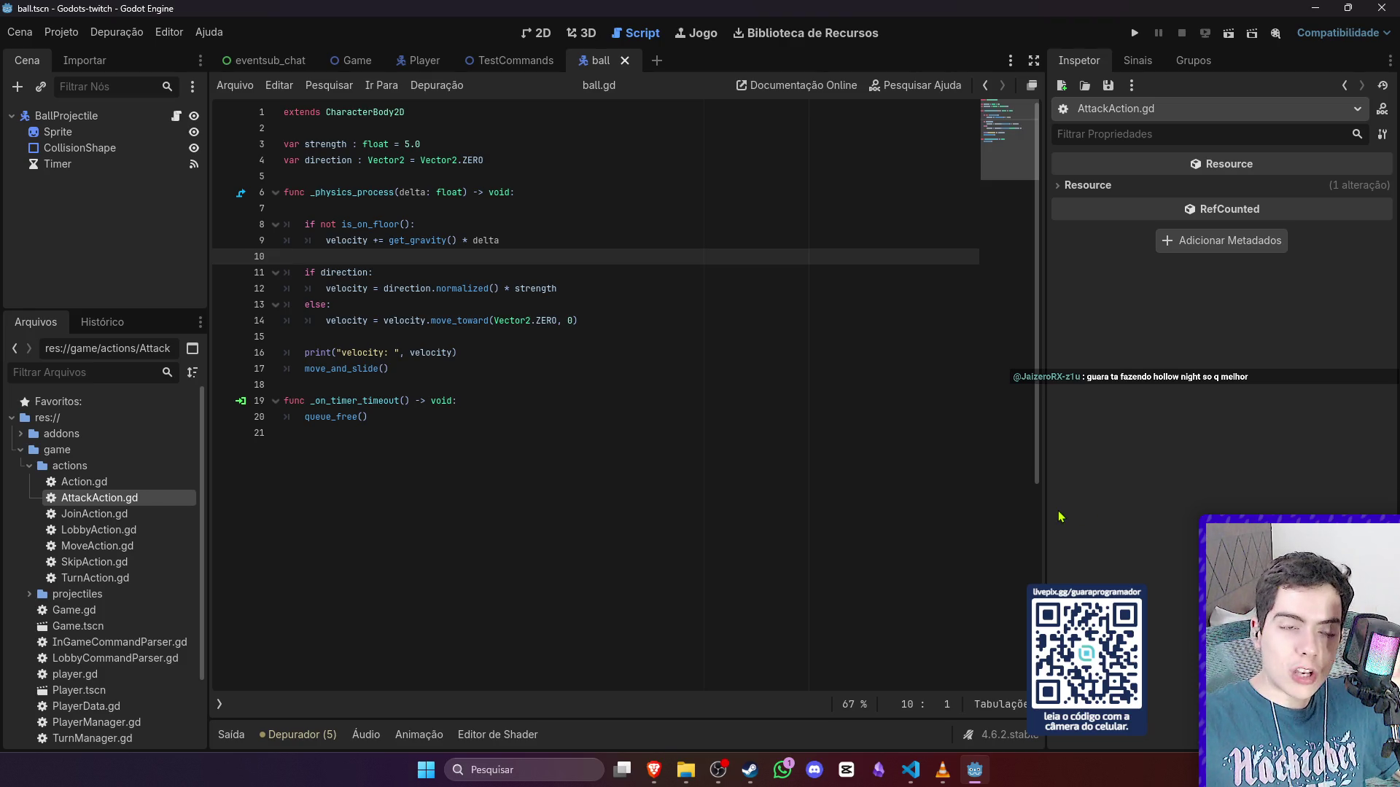
# Step: Switch to the Game scene and run Game.tscn in the debug window
pyautogui.click(1229, 33)
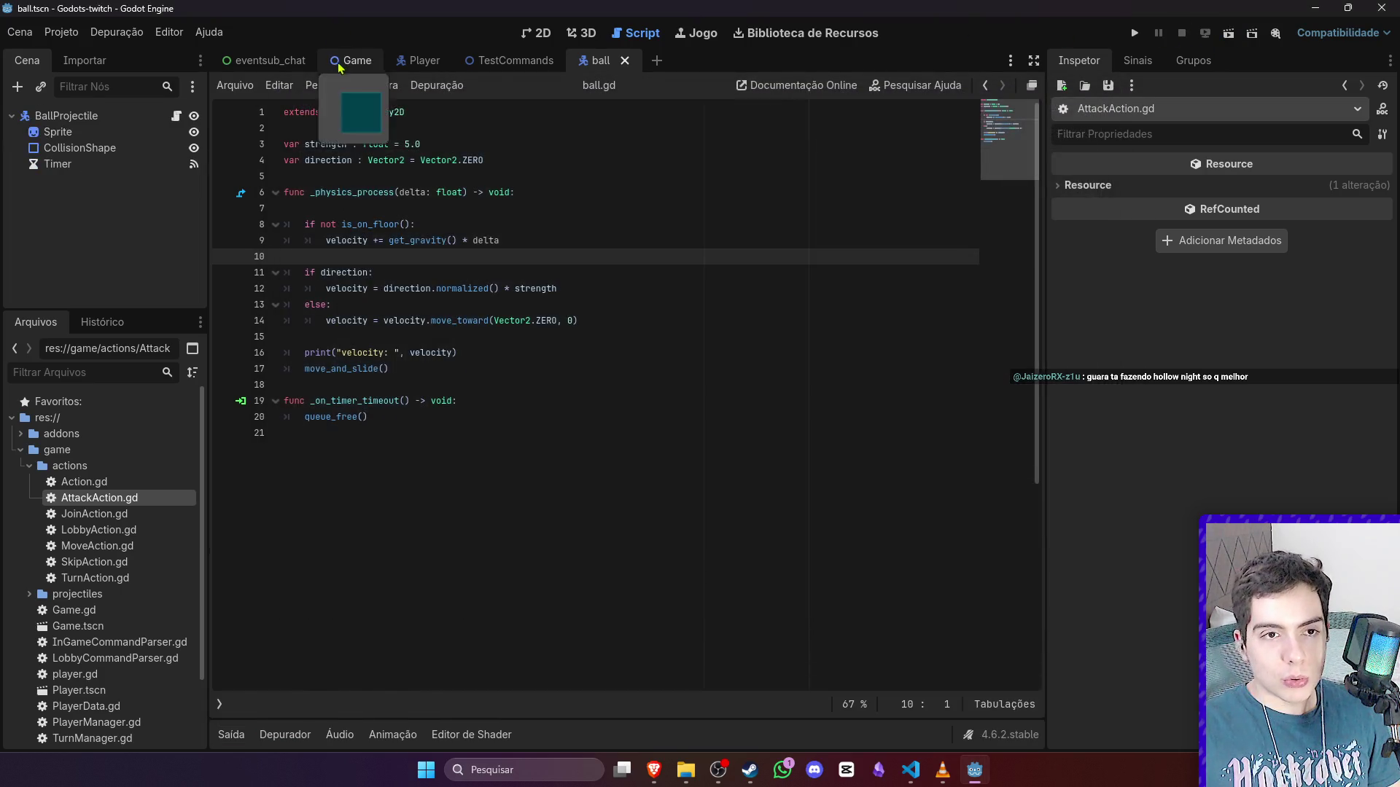
pyautogui.click(354, 61)
pyautogui.click(1229, 33)
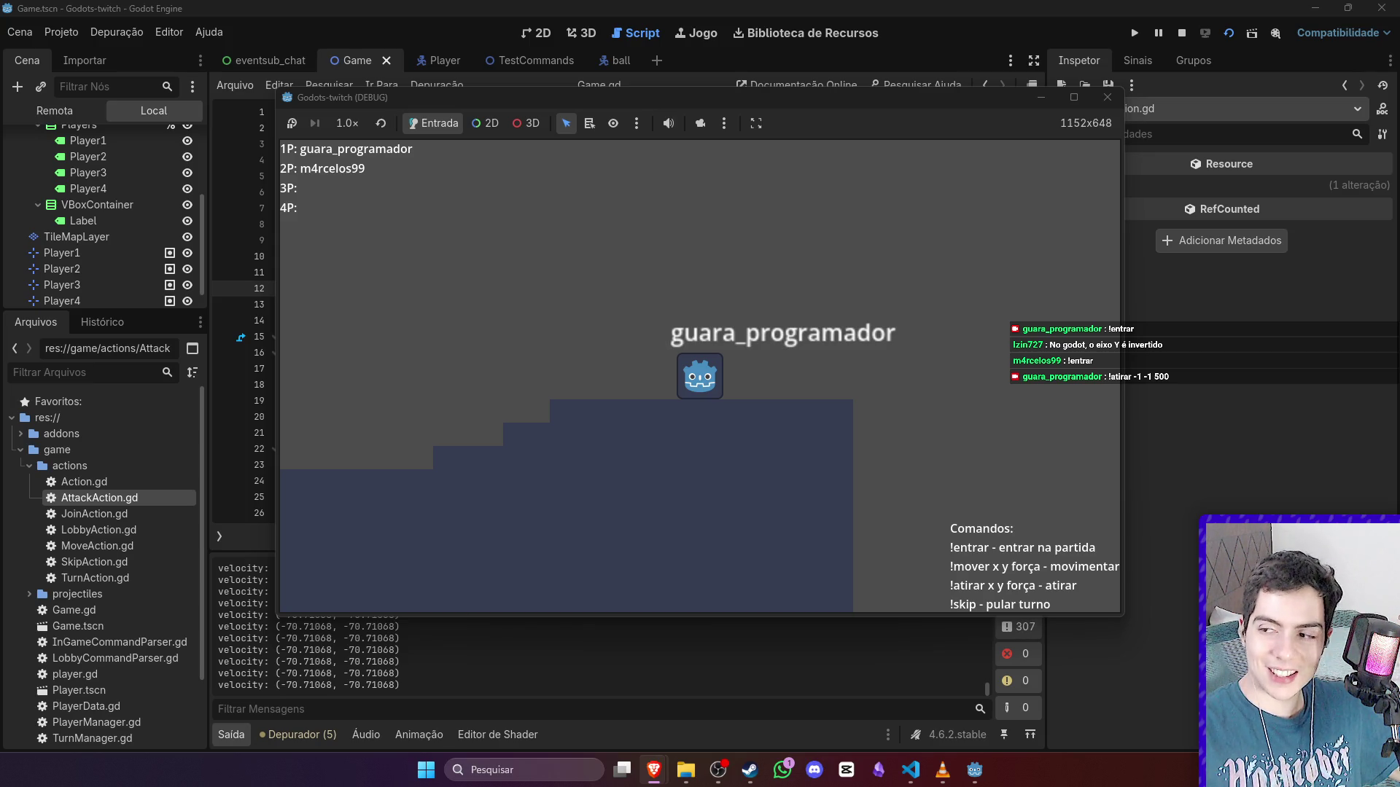
# Step: Stop the game and return to the ball.gd script
pyautogui.click(1182, 33)
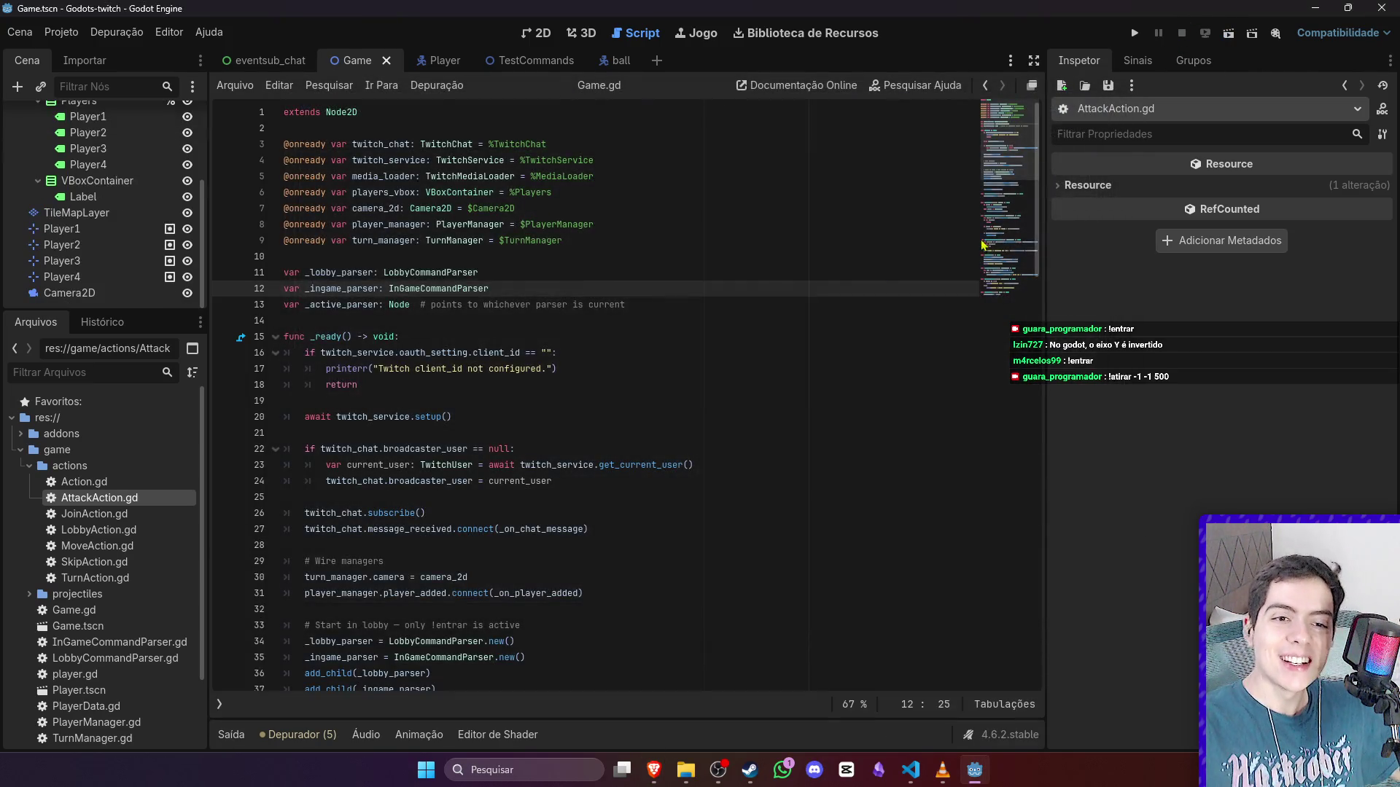
pyautogui.click(617, 61)
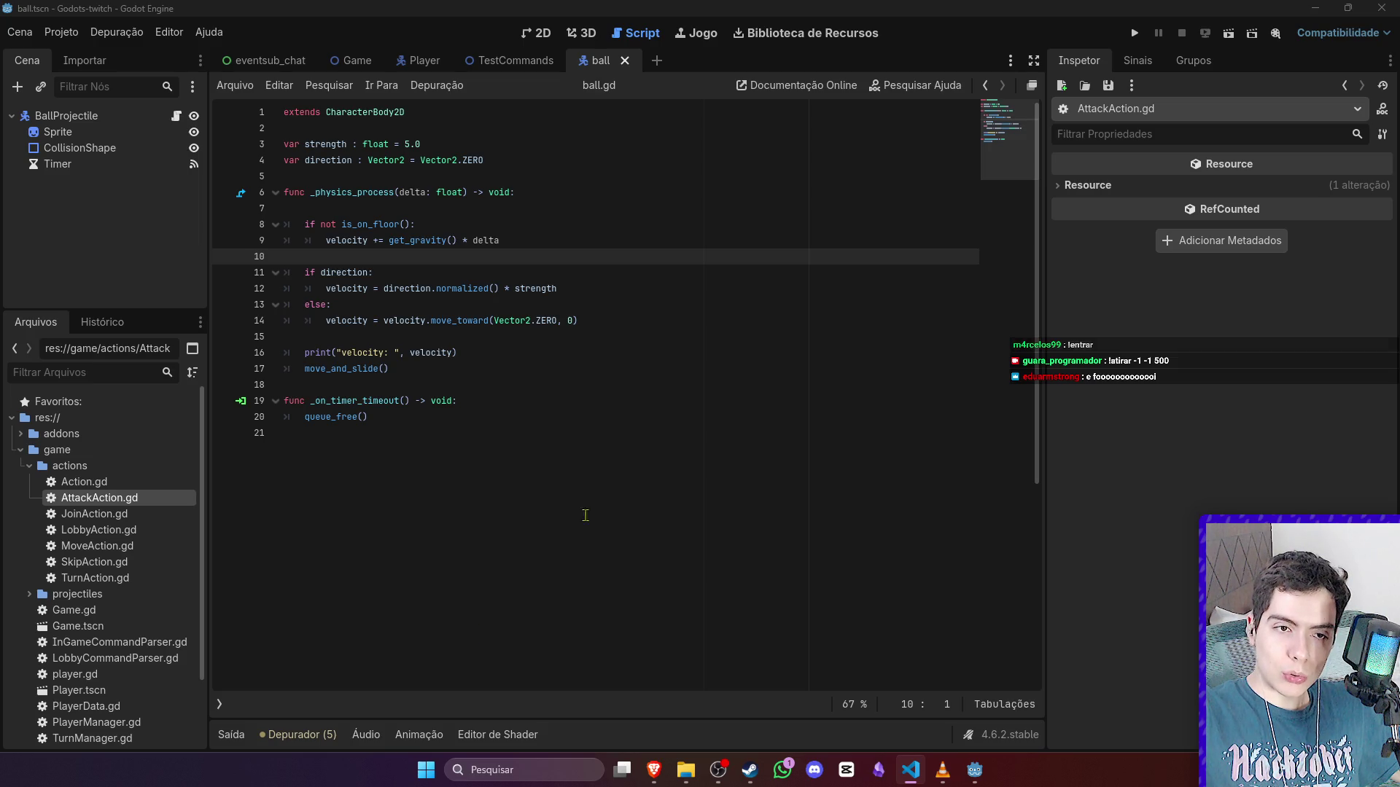
# Step: Insert 'const STRENGTH_LOSS = 0.3' below the direction variable in ball.gd and save
pyautogui.click(543, 162)
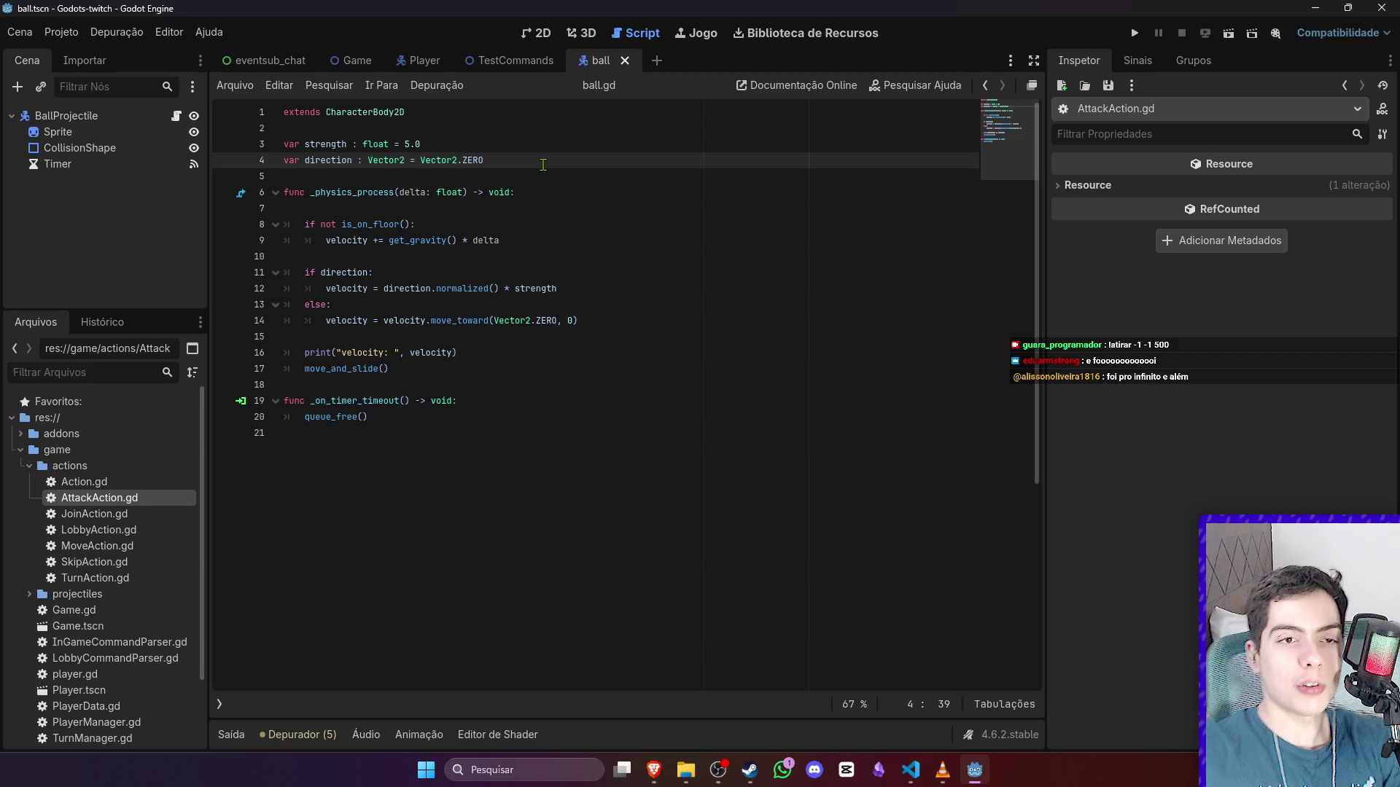
pyautogui.press('Return')
pyautogui.press('Return')
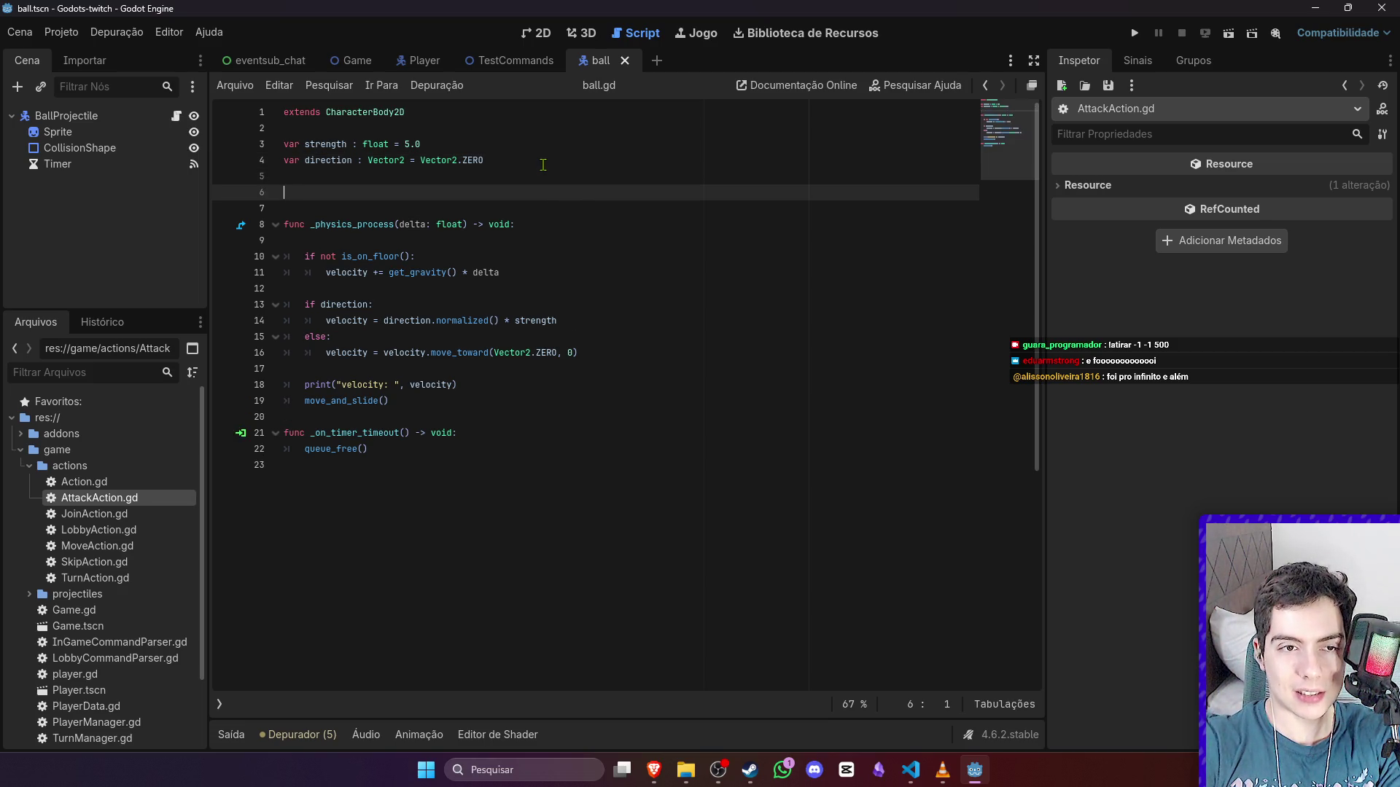
pyautogui.write('@')
pyautogui.press('BackSpace')
pyautogui.press('BackSpace')
pyautogui.hotkey('alt', 'Up')
pyautogui.hotkey('alt', 'Up')
pyautogui.hotkey('alt', 'Up')
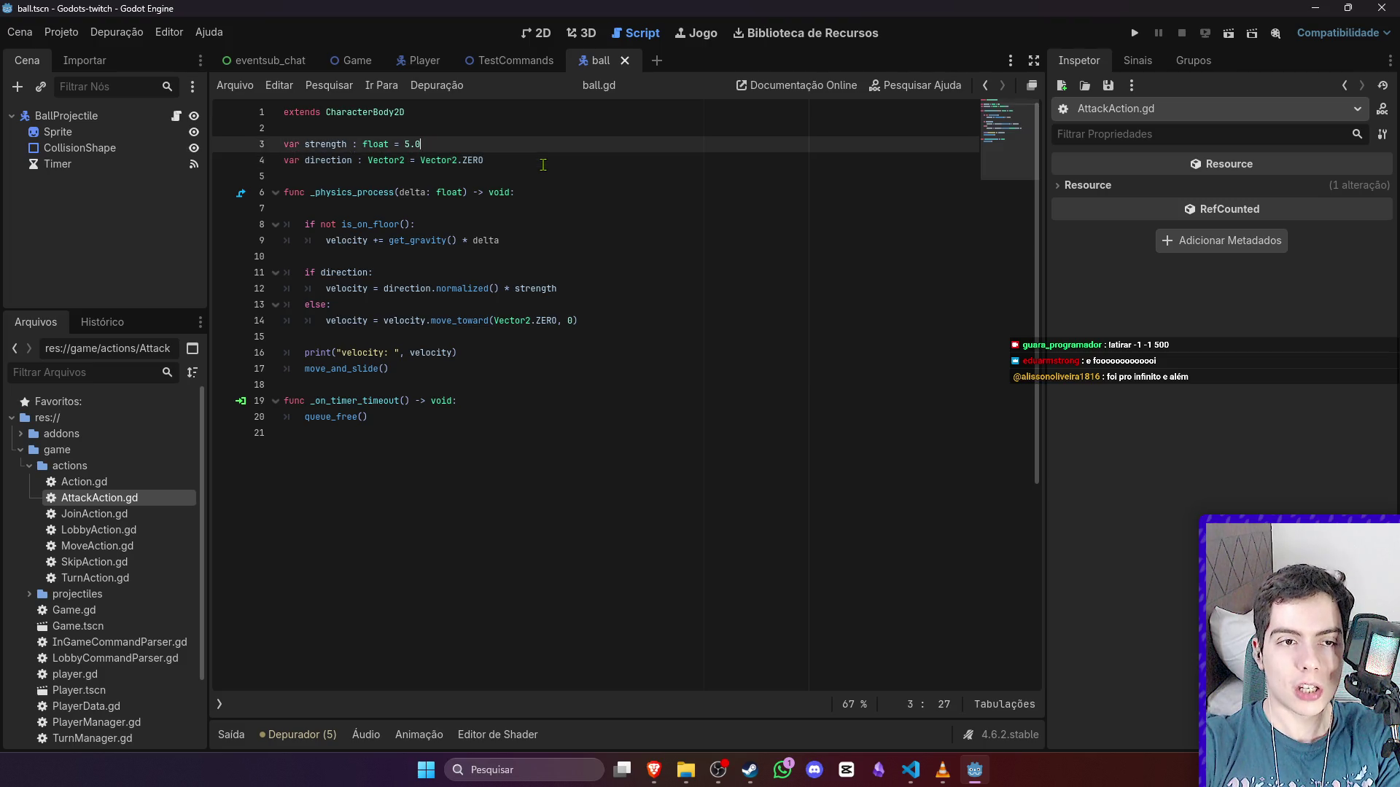
pyautogui.press('Return')
pyautogui.write('const ')
pyautogui.write('STRENGH')
pyautogui.write('H_LOSS = ')
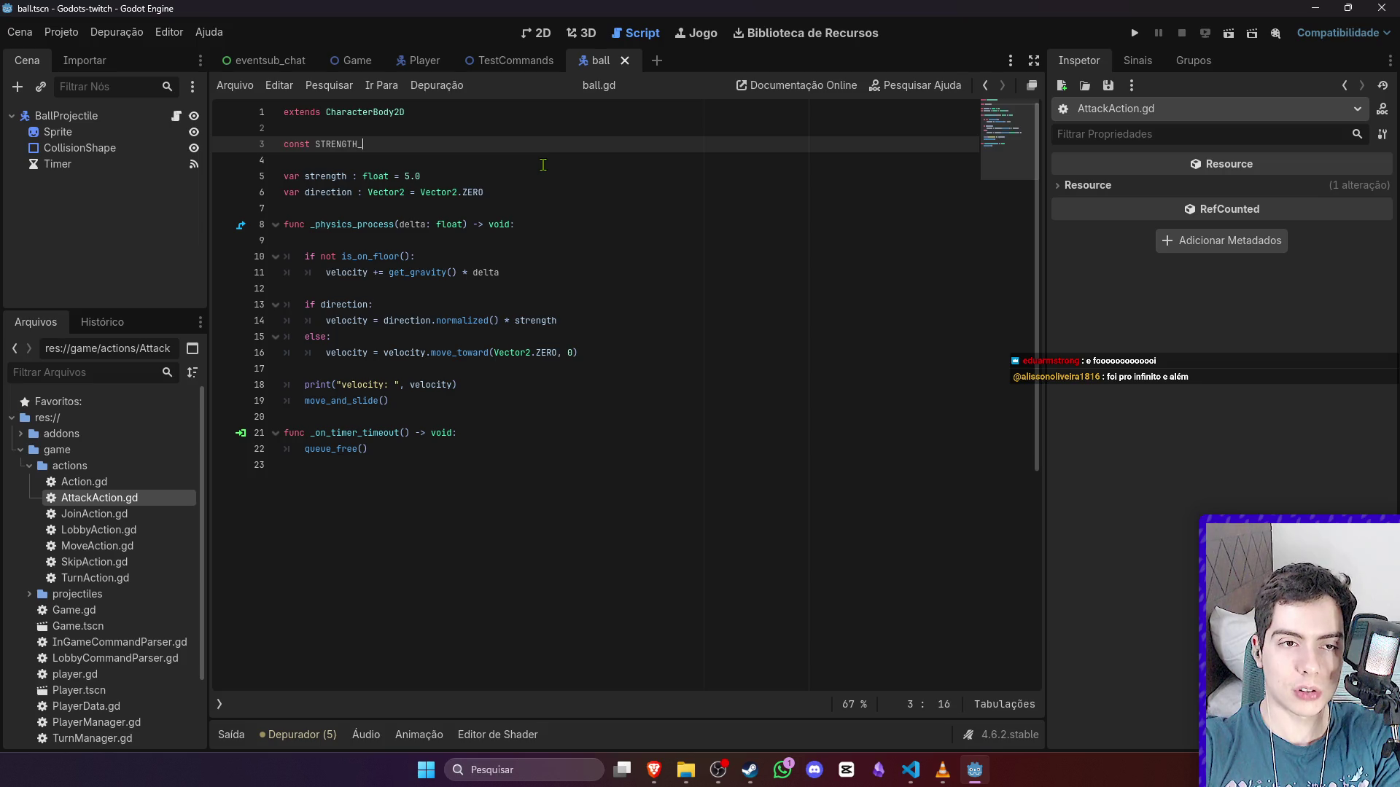
pyautogui.write('0.5')
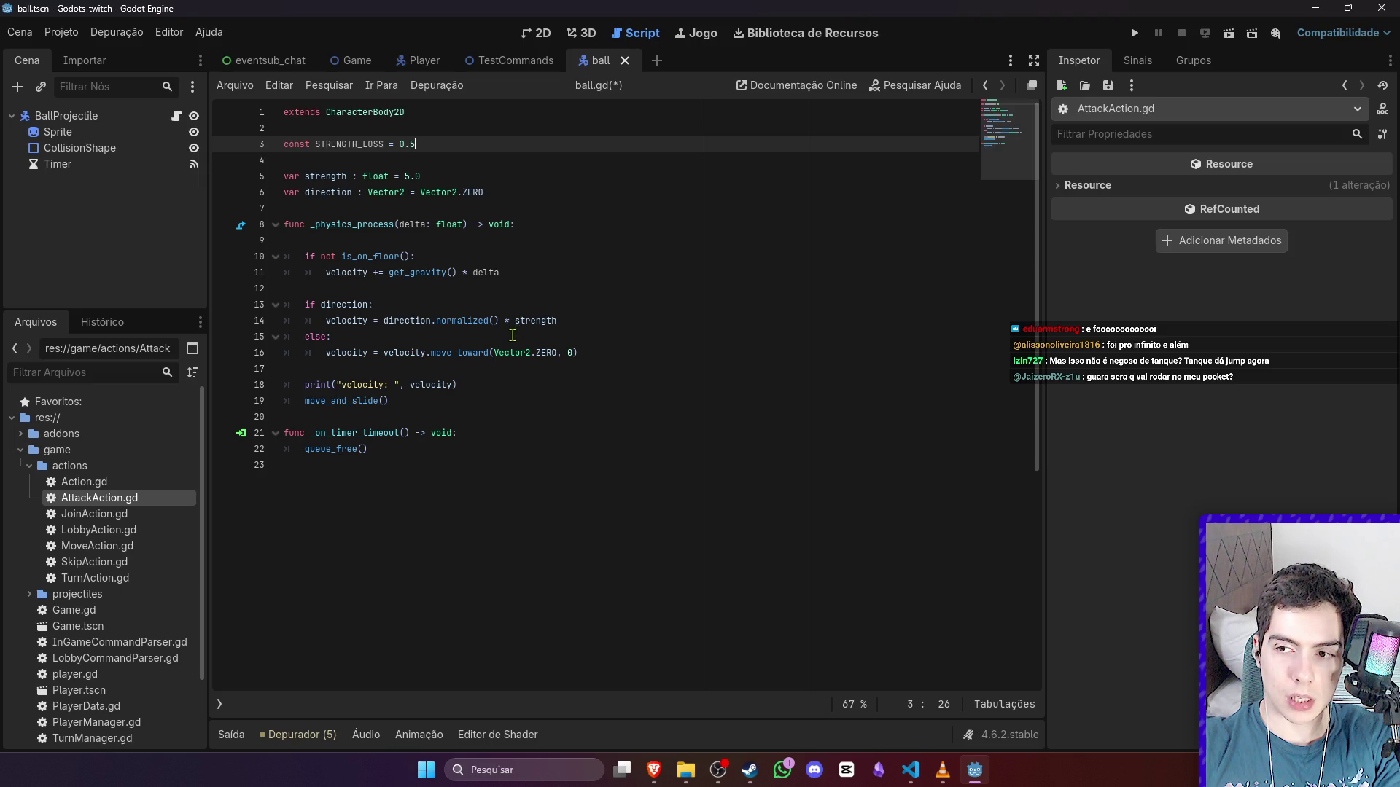
pyautogui.press('BackSpace')
pyautogui.write('3')
pyautogui.hotkey('ctrl', 's')
pyautogui.click(543, 289)
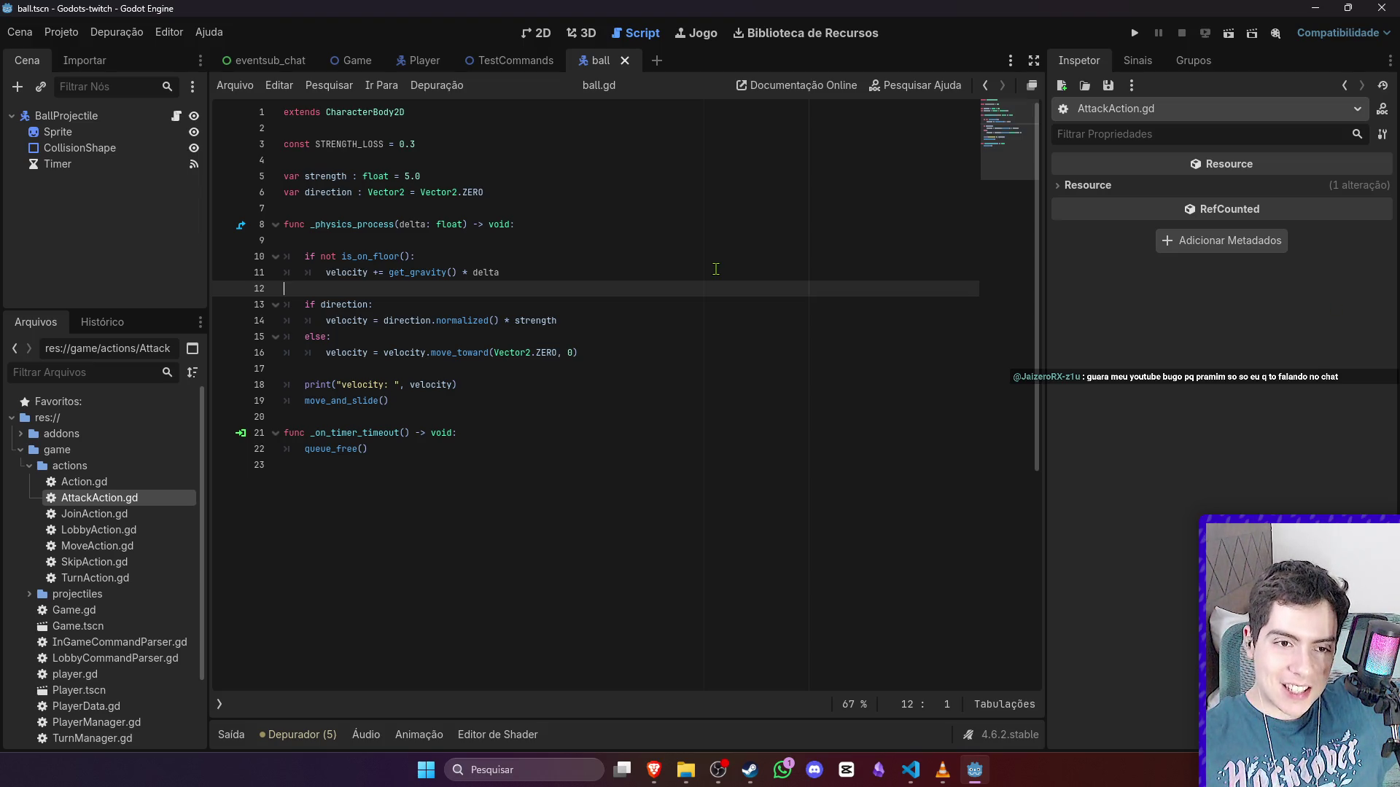
pyautogui.click(414, 243)
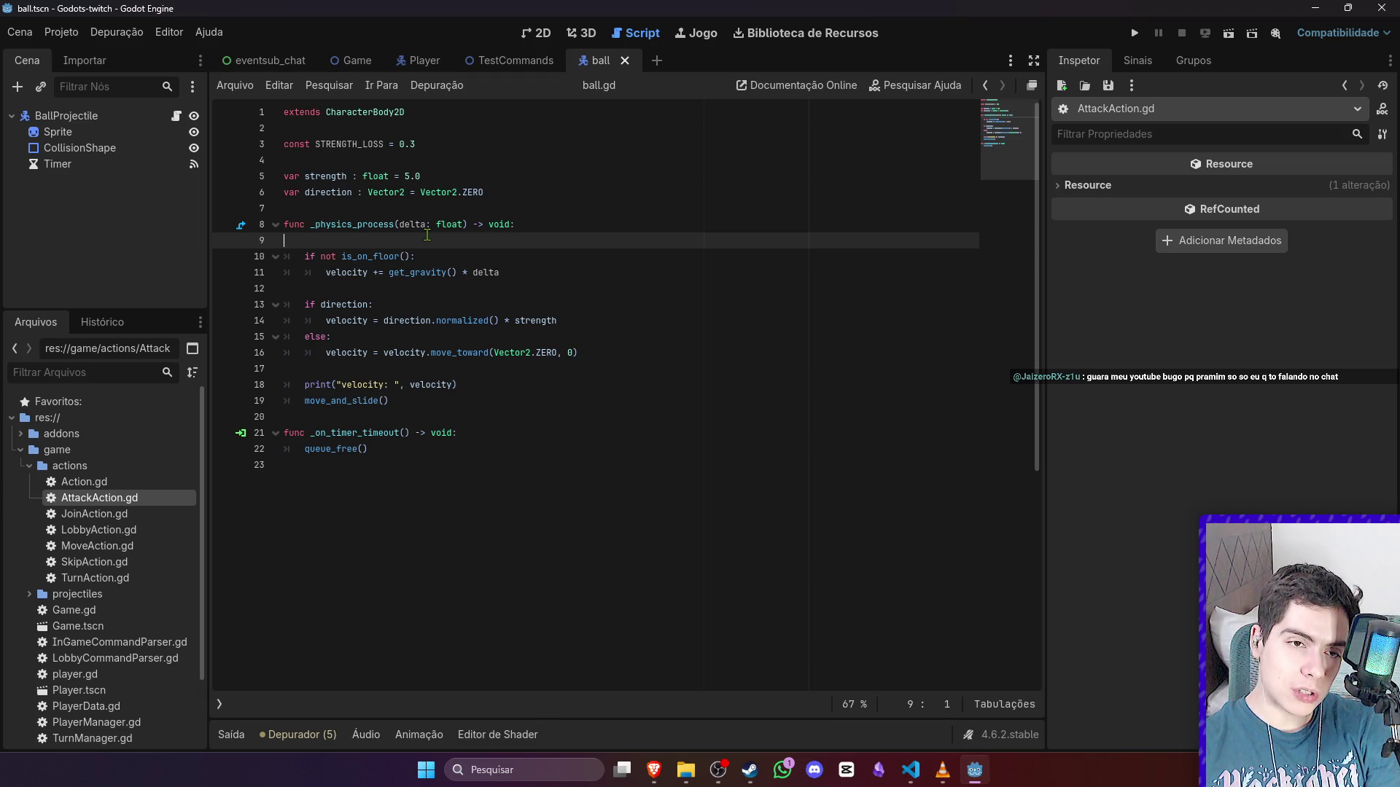
# Step: Add a 'strength -= STRENGTH_LOSS' line after the gravity check in _physics_process
pyautogui.click(433, 287)
pyautogui.press('Return')
pyautogui.press('Return')
pyautogui.press('Up')
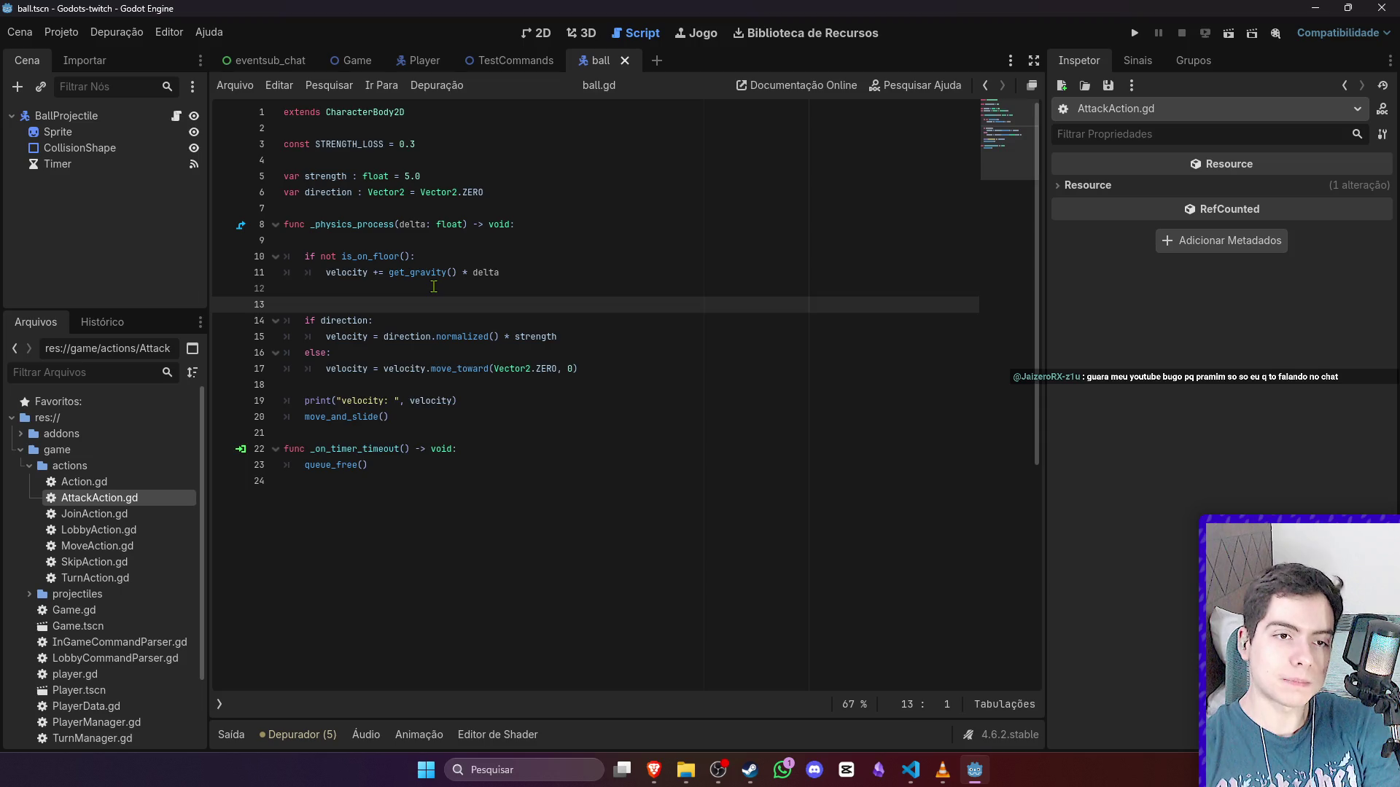
pyautogui.press('Tab')
pyautogui.write('strength')
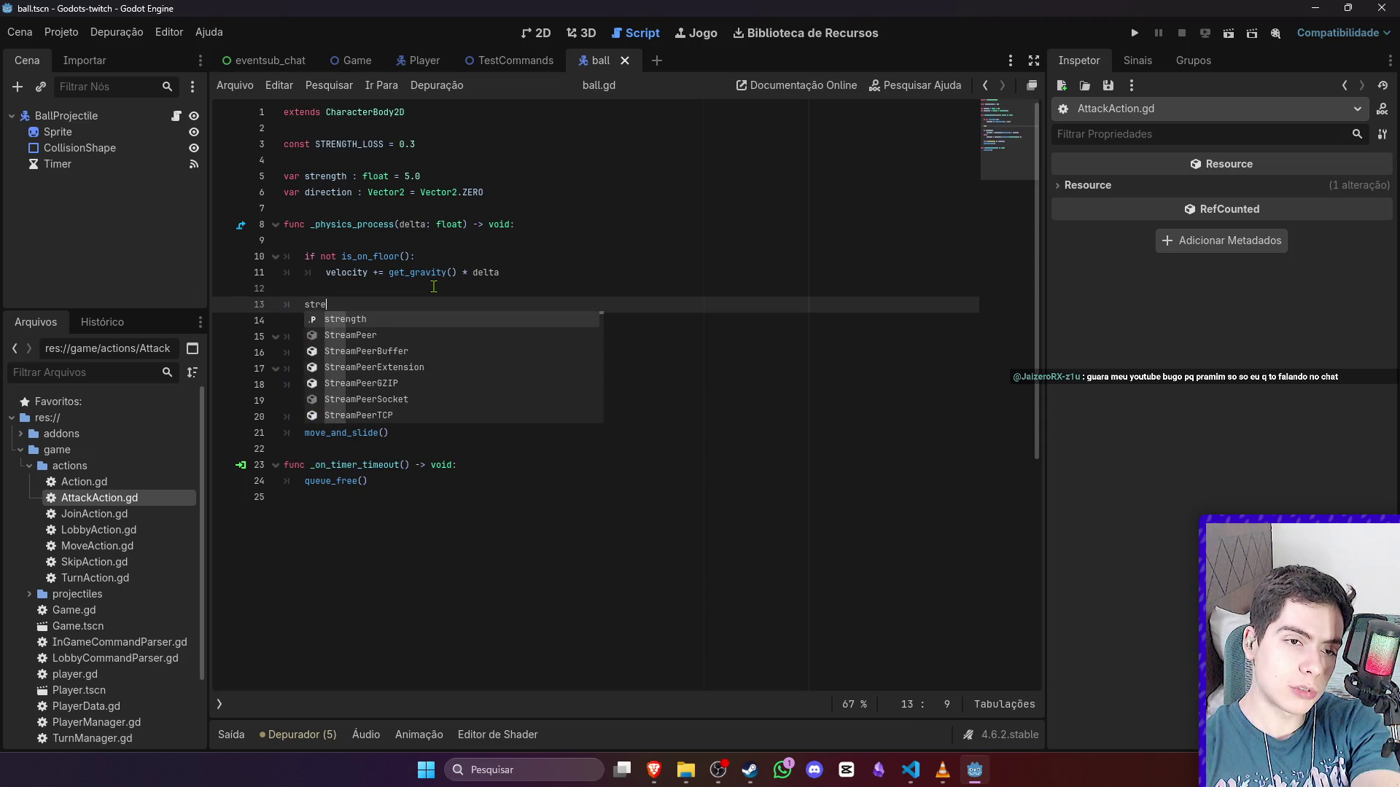
pyautogui.write(' -')
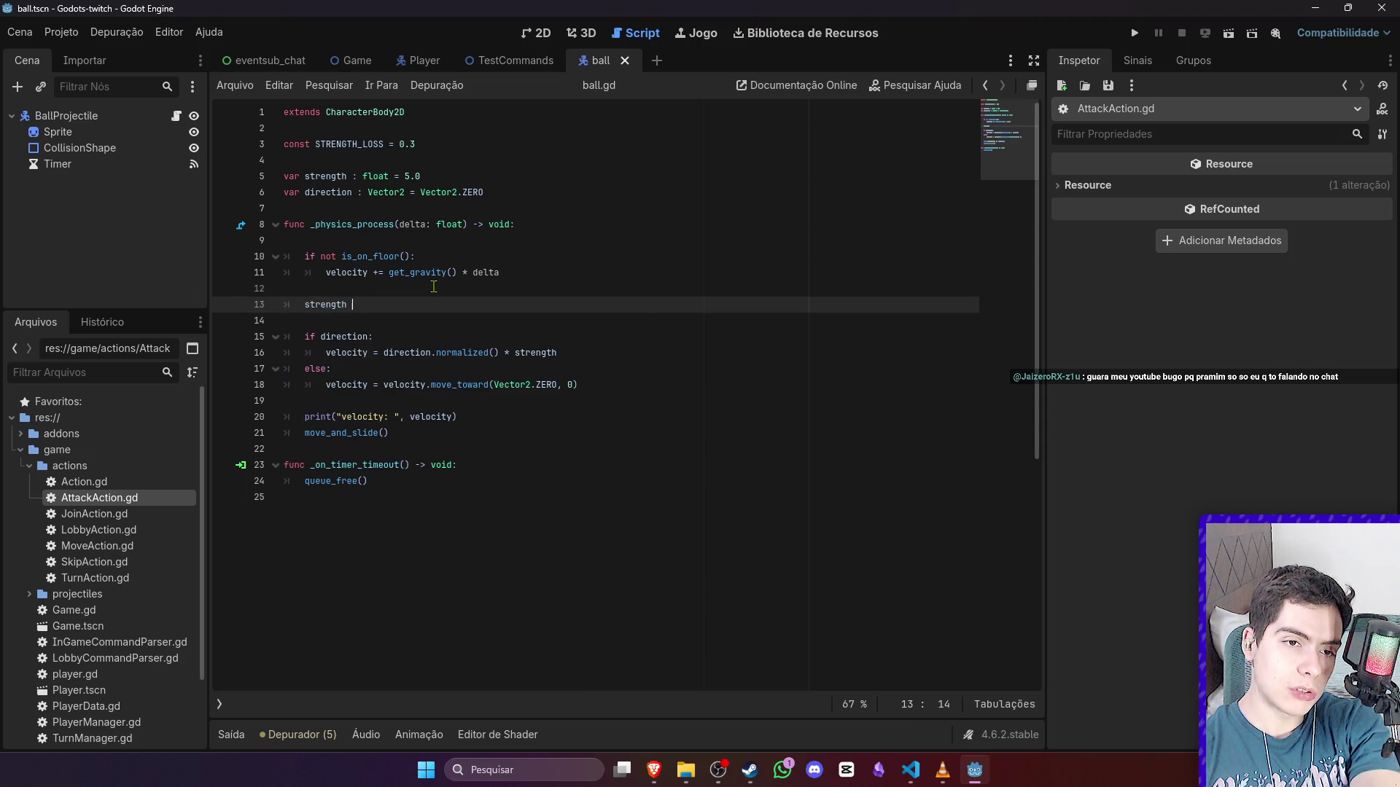
pyautogui.write('= ST')
pyautogui.press('Return')
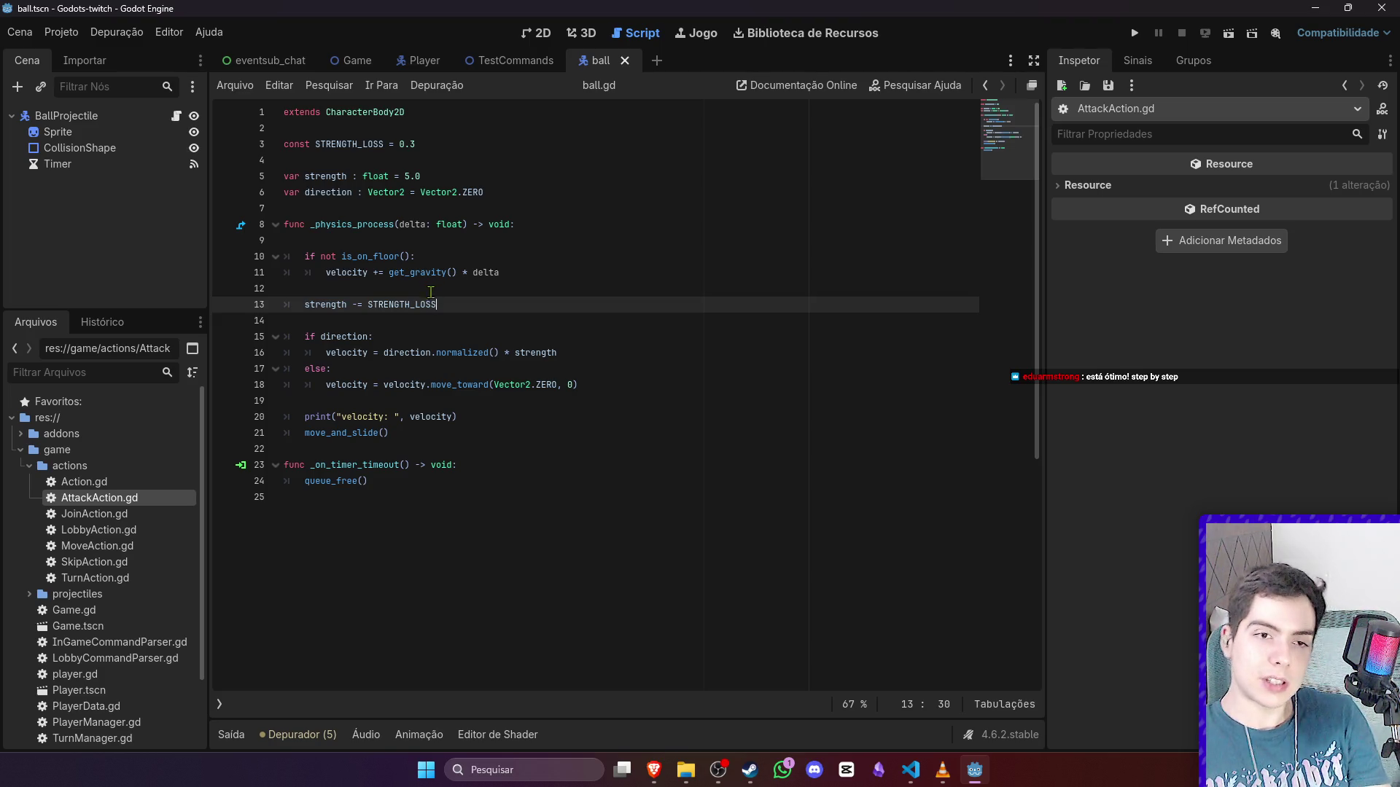
# Step: Change it to 'strength -= pow(strength, STRENGTH_LOSS)', save, and run the Game scene
pyautogui.doubleClick(405, 305)
pyautogui.write('pow')
pyautogui.press('Return')
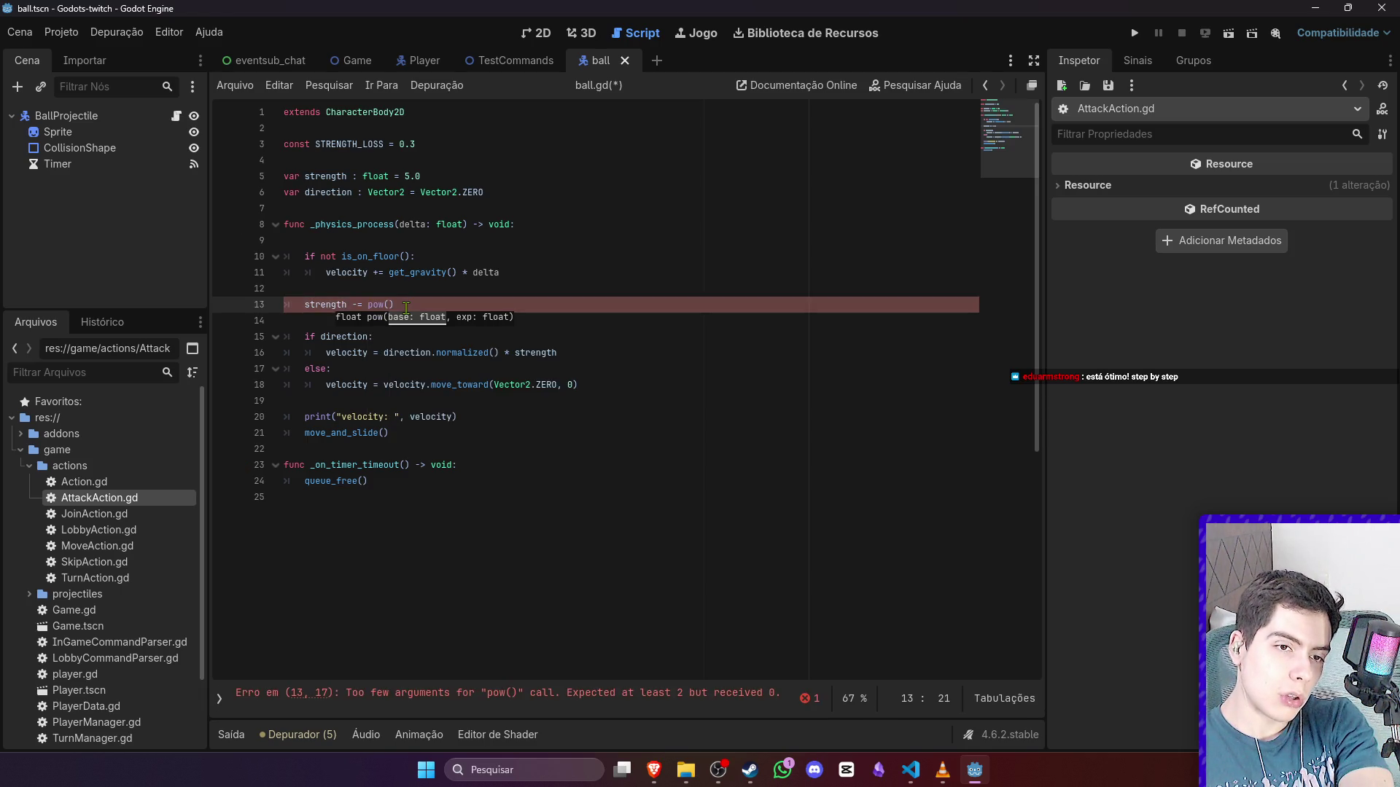
pyautogui.write('stren')
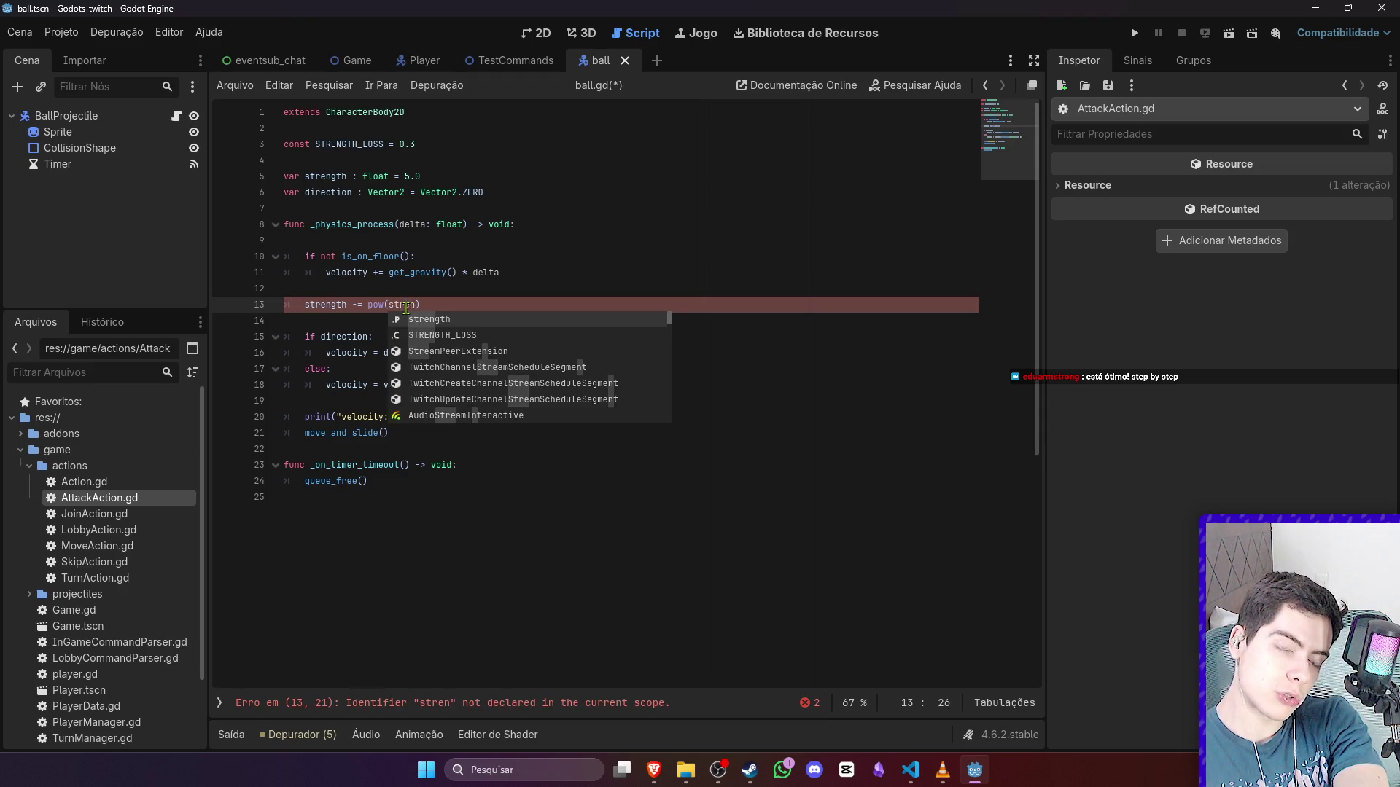
pyautogui.press('Return')
pyautogui.write(',')
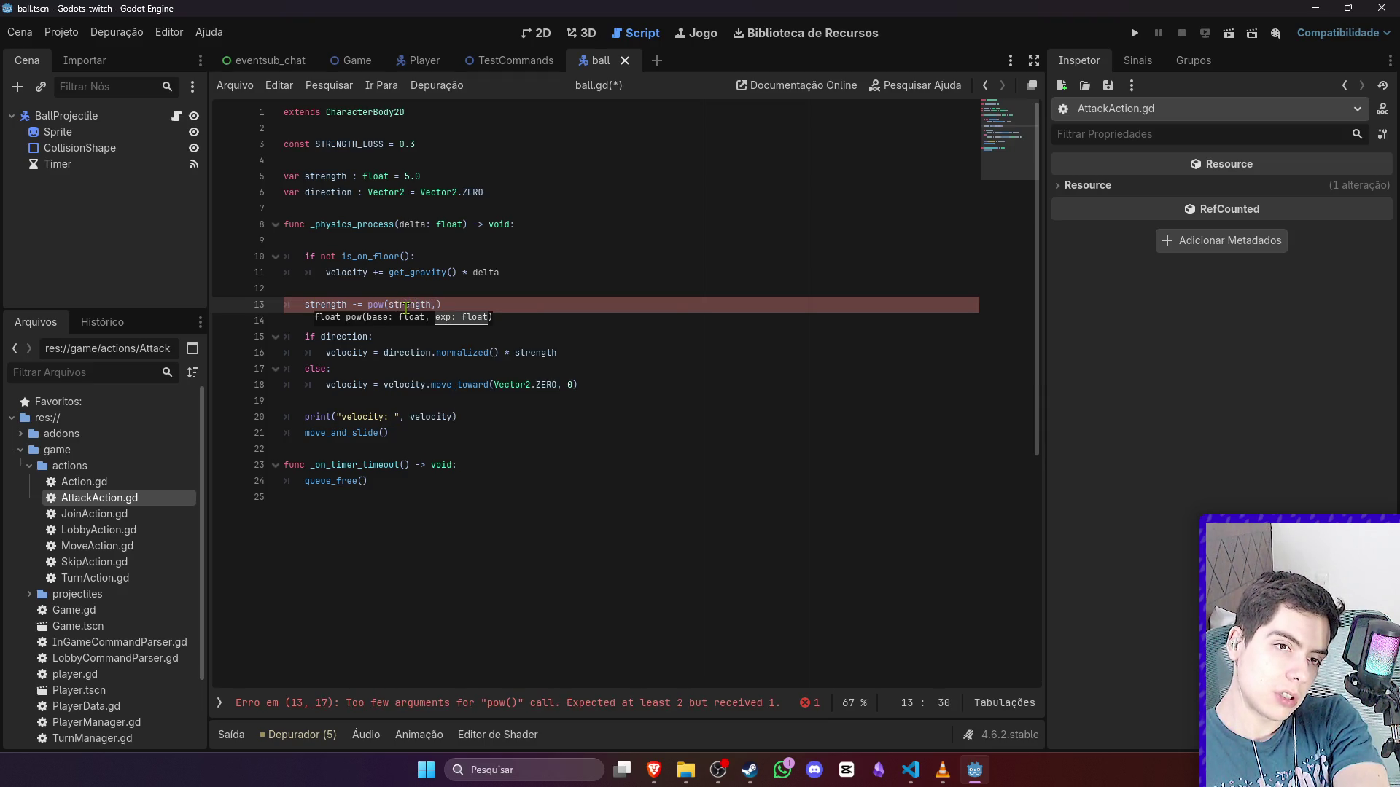
pyautogui.write('stre')
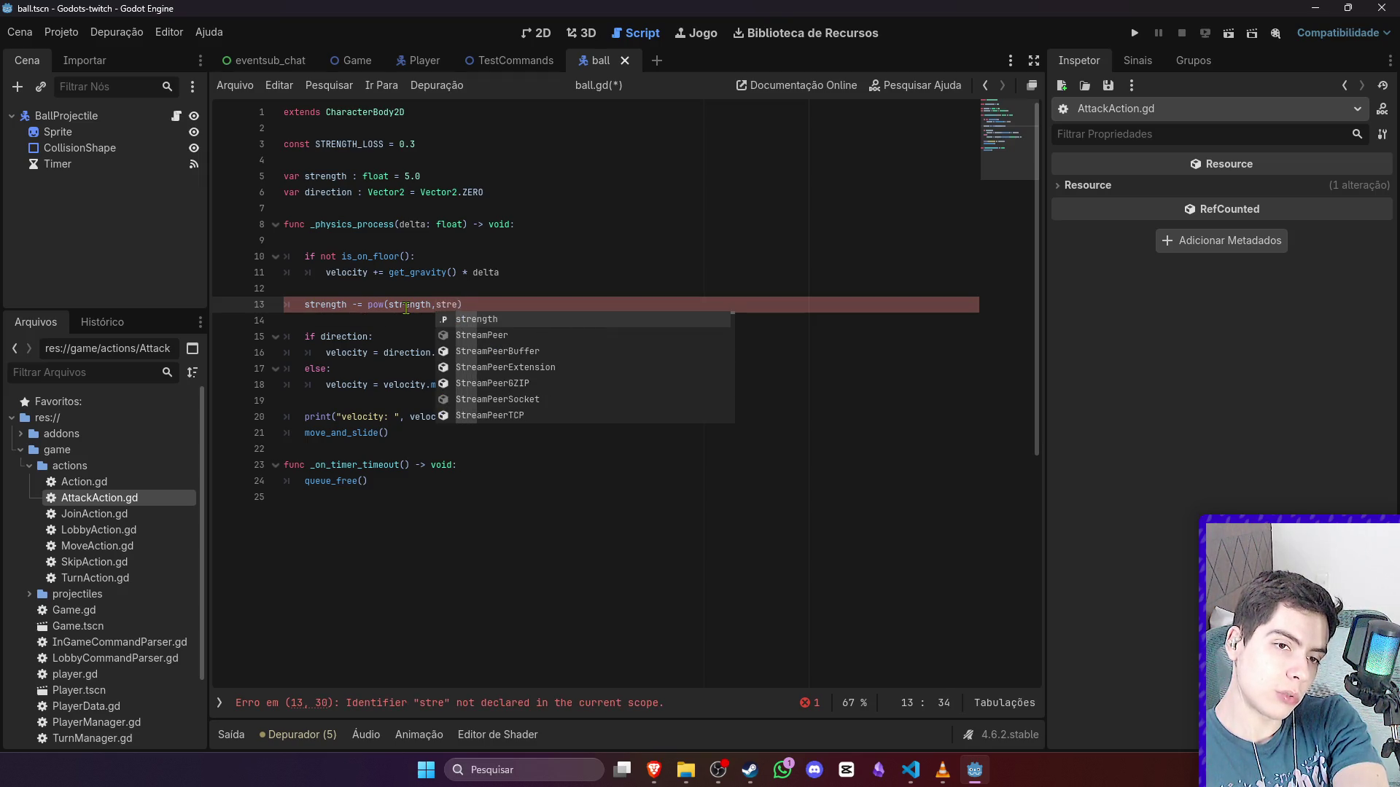
pyautogui.write('r')
pyautogui.press('Return')
pyautogui.hotkey('ctrl', 's')
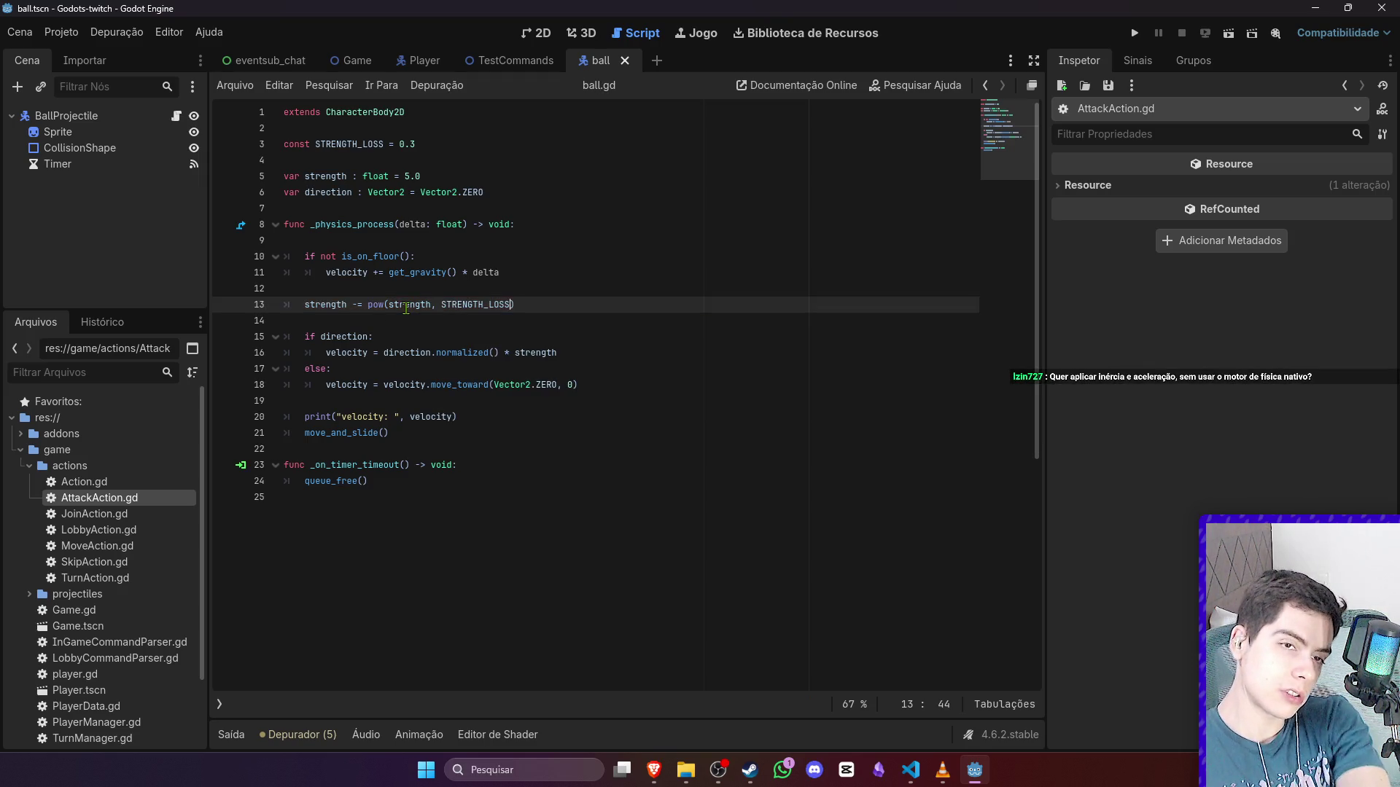
pyautogui.click(356, 60)
pyautogui.click(1229, 33)
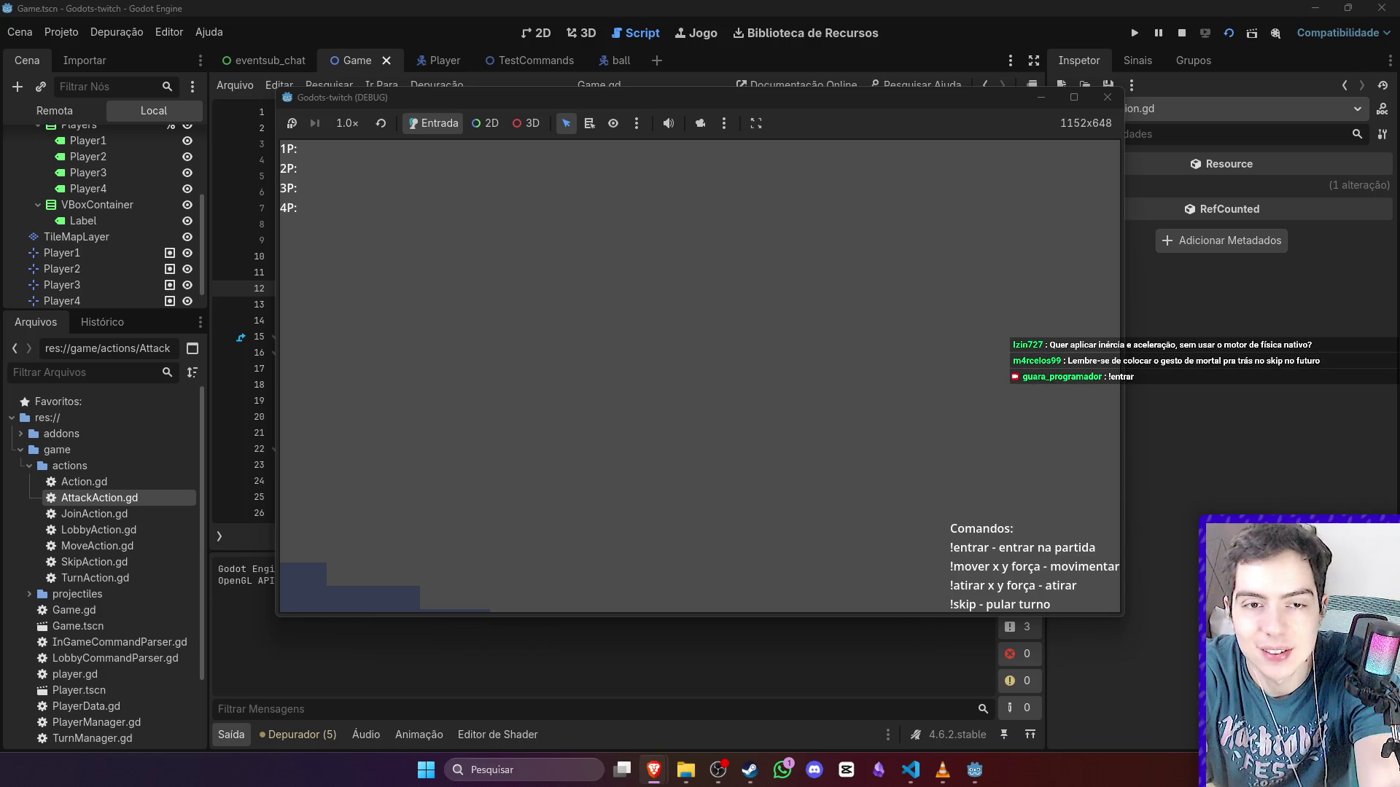
pyautogui.press('F8')
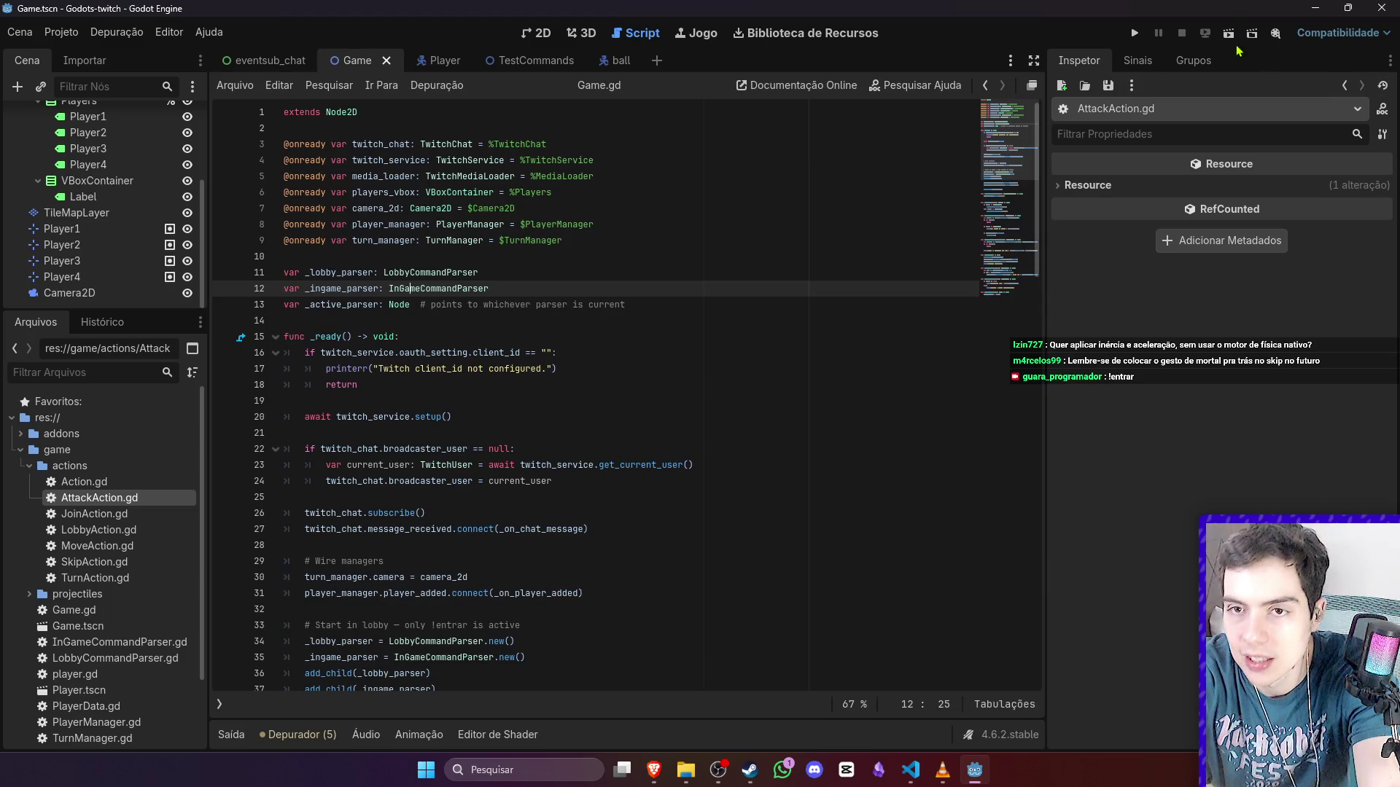
pyautogui.click(1231, 35)
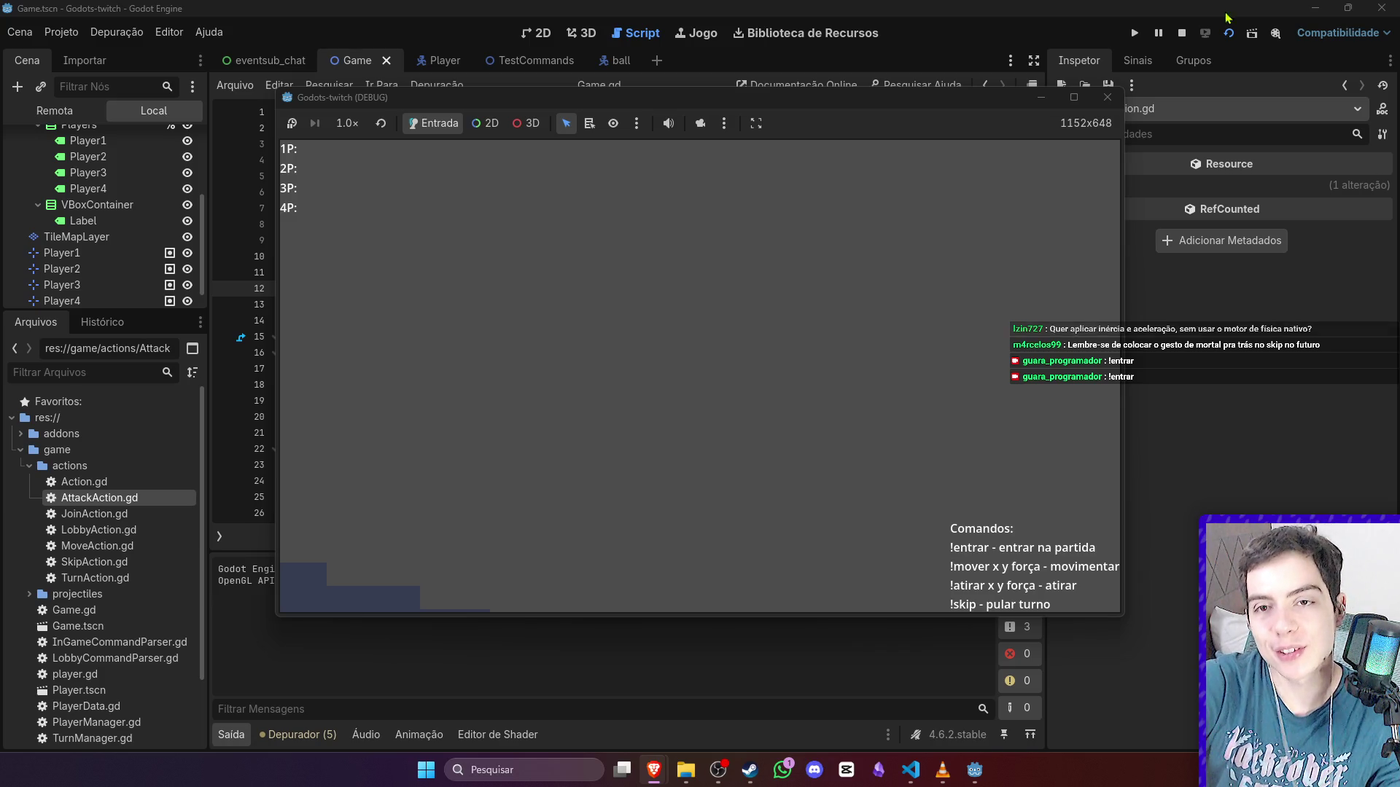
pyautogui.press('F8')
pyautogui.hotkey('alt', 'Tab')
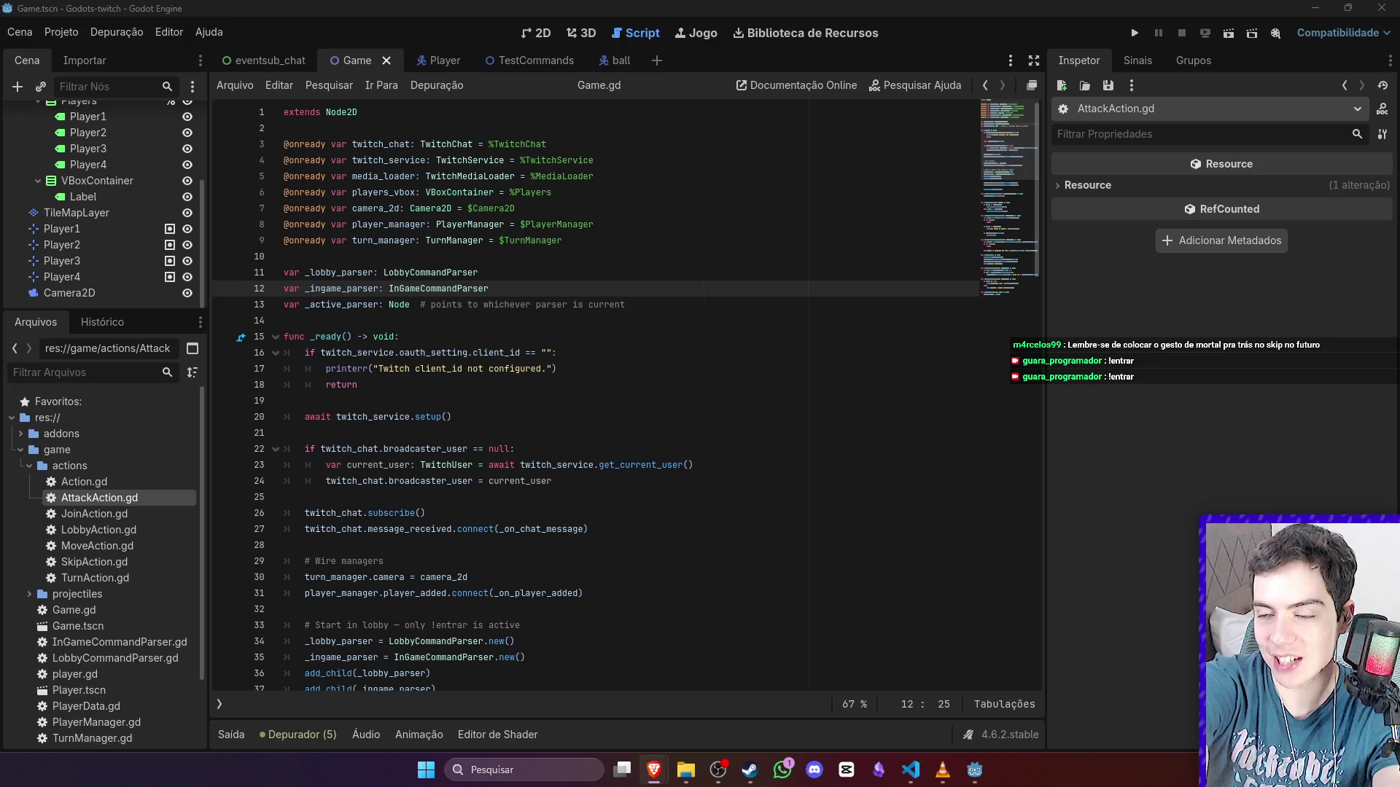
pyautogui.click(1229, 32)
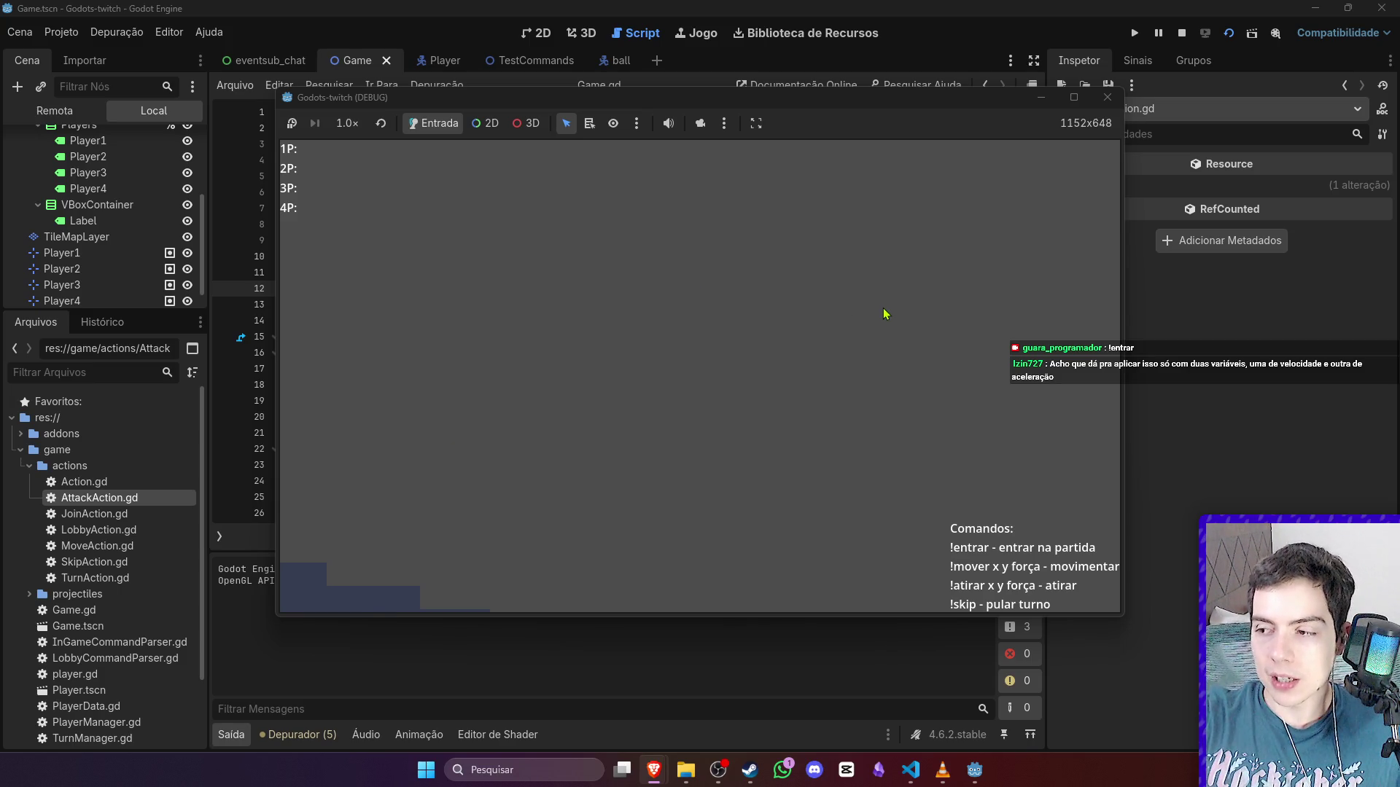
# Step: Restart the game and bring the Godot editor back in front of it
pyautogui.click(1228, 34)
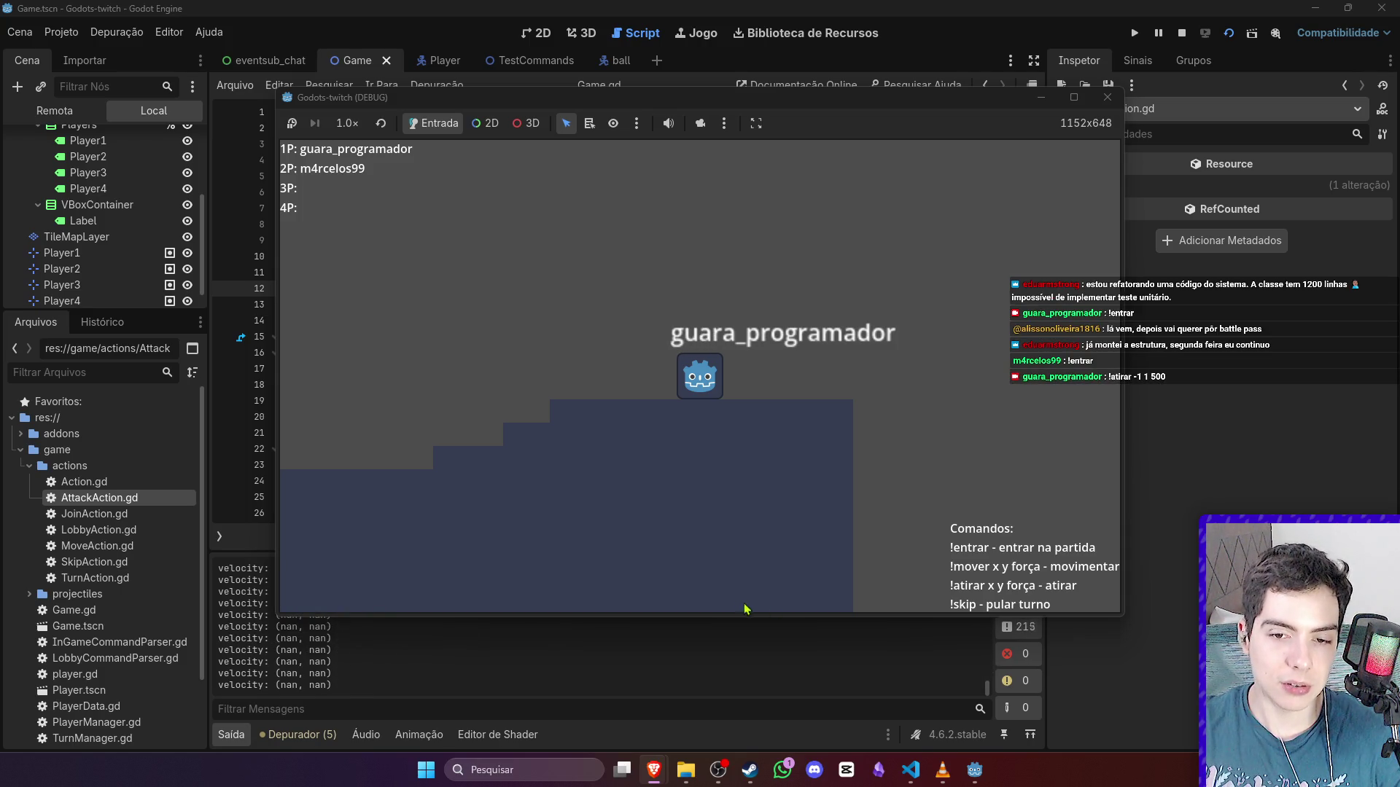
pyautogui.click(915, 689)
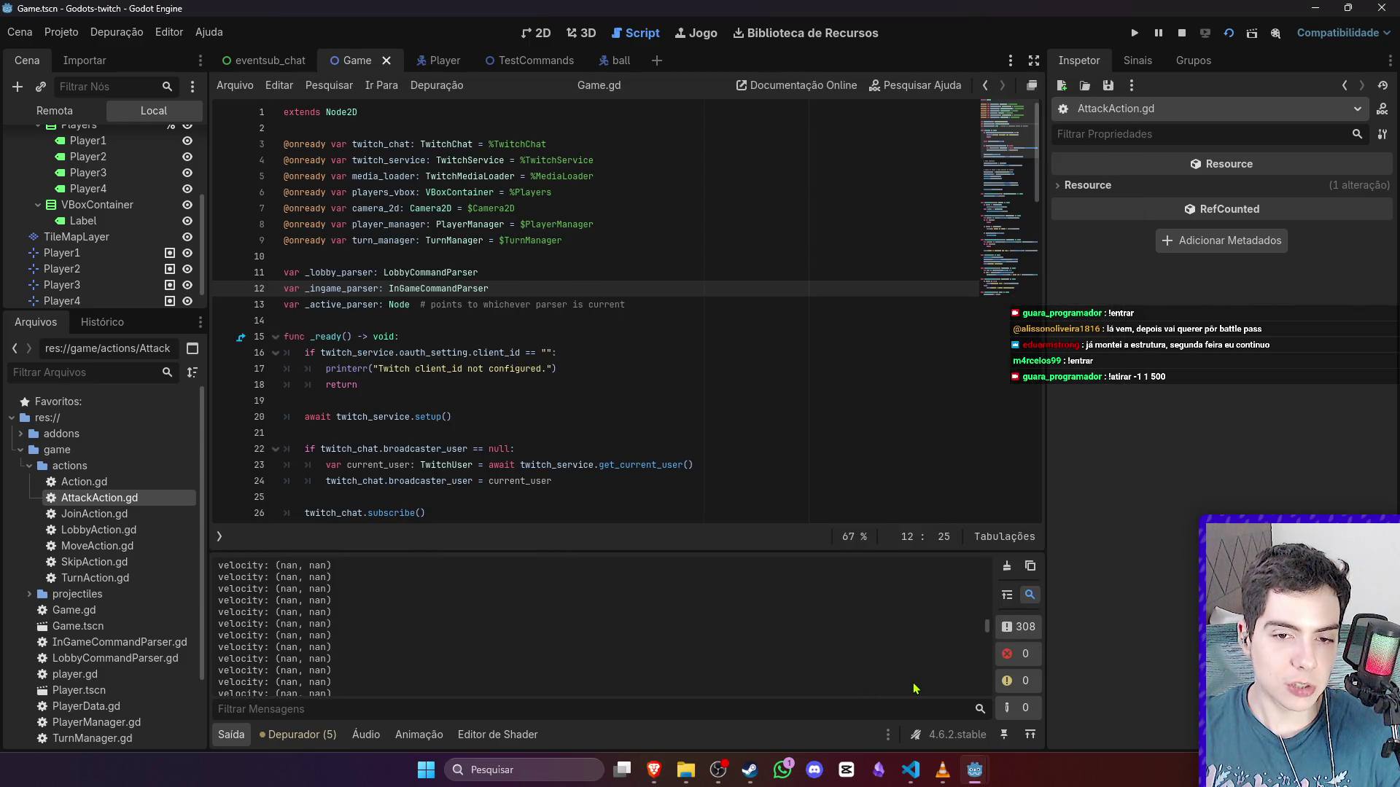
# Step: Stop the game and select the first logged velocity values in the Output panel
pyautogui.click(1182, 33)
pyautogui.click(231, 735)
pyautogui.moveTo(987, 627); pyautogui.dragTo(990, 548)
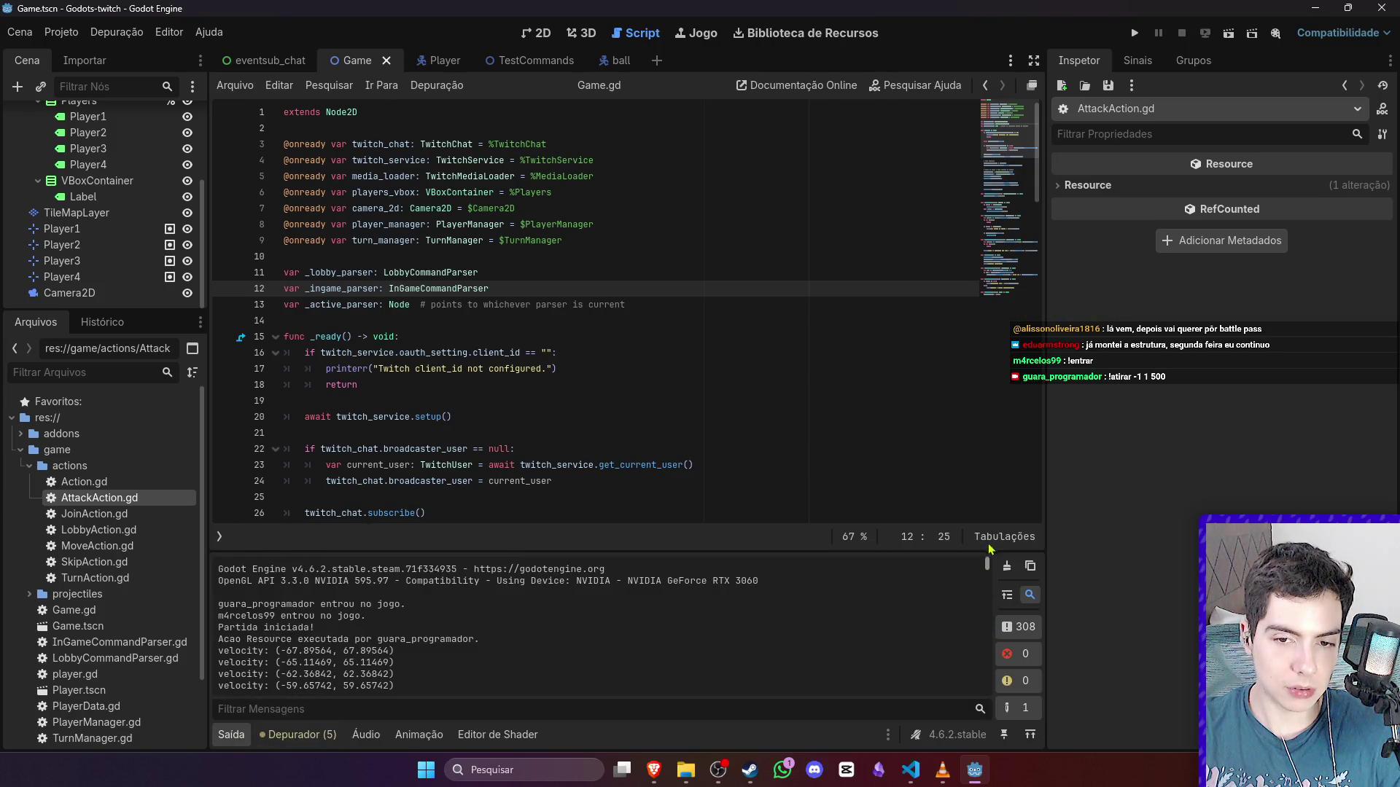
pyautogui.scroll(-4, 873, 609)
pyautogui.scroll(-7, 873, 611)
pyautogui.scroll(11, 873, 613)
pyautogui.scroll(-1, 875, 615)
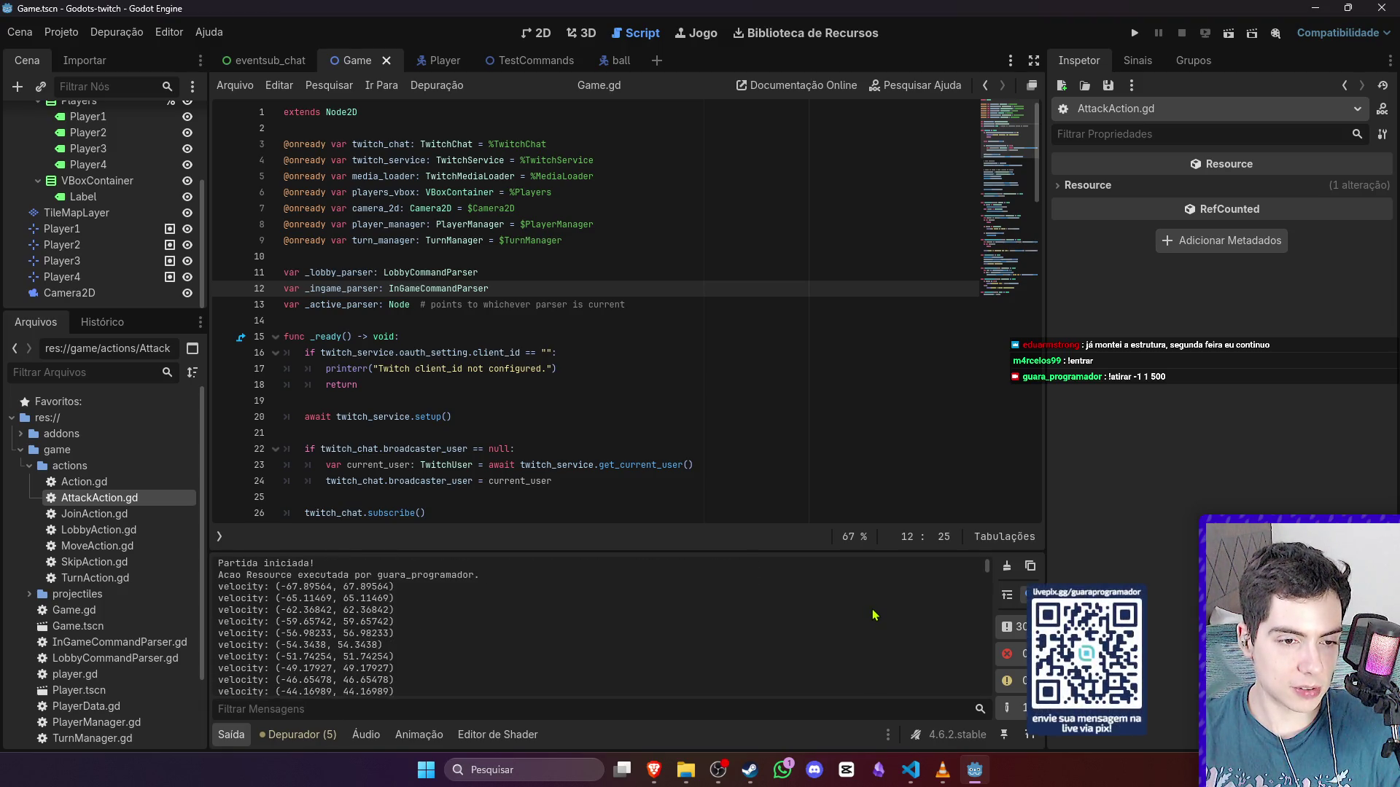
pyautogui.moveTo(287, 587); pyautogui.dragTo(326, 633)
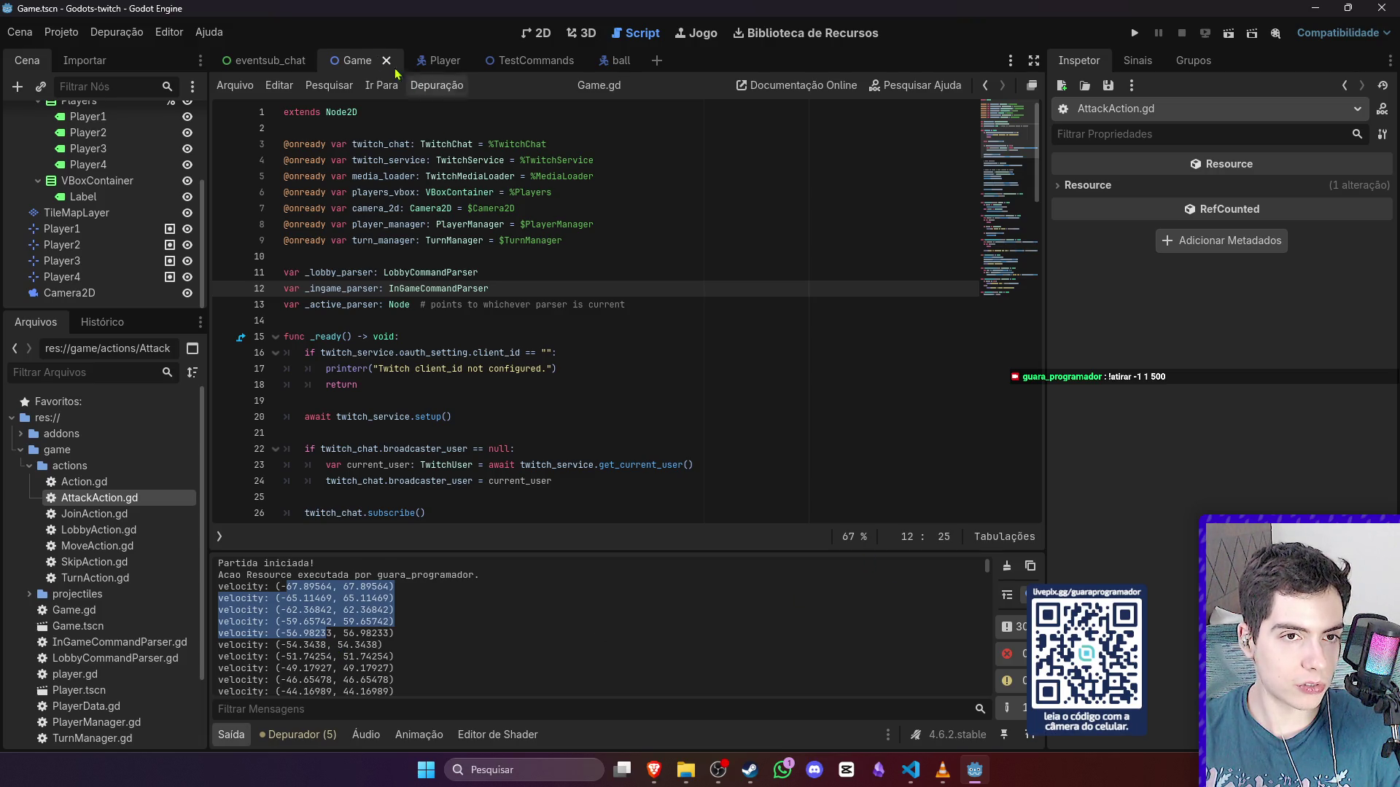
pyautogui.doubleClick(102, 499)
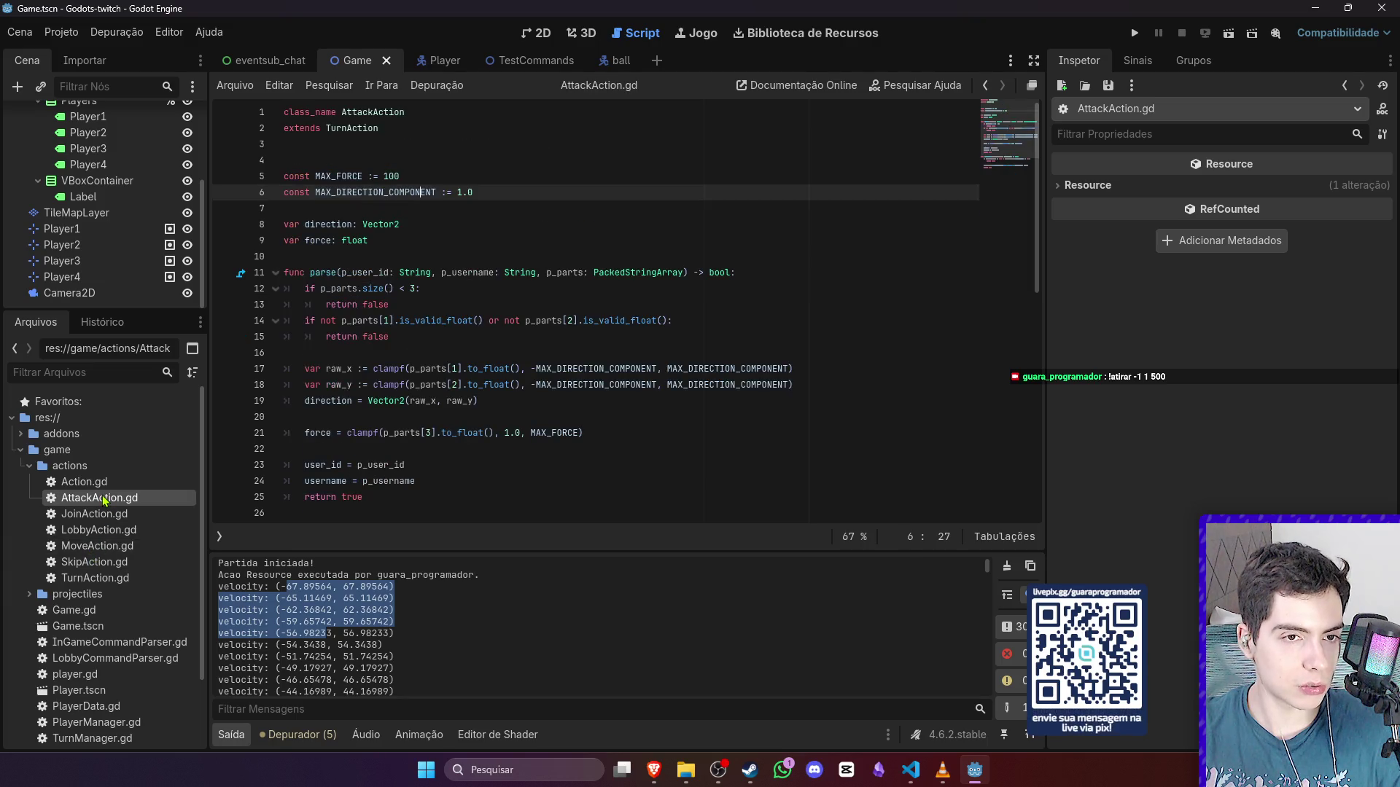
# Step: Change MAX_FORCE to 500, save, then briefly run and stop the game
pyautogui.moveTo(407, 181); pyautogui.dragTo(385, 177)
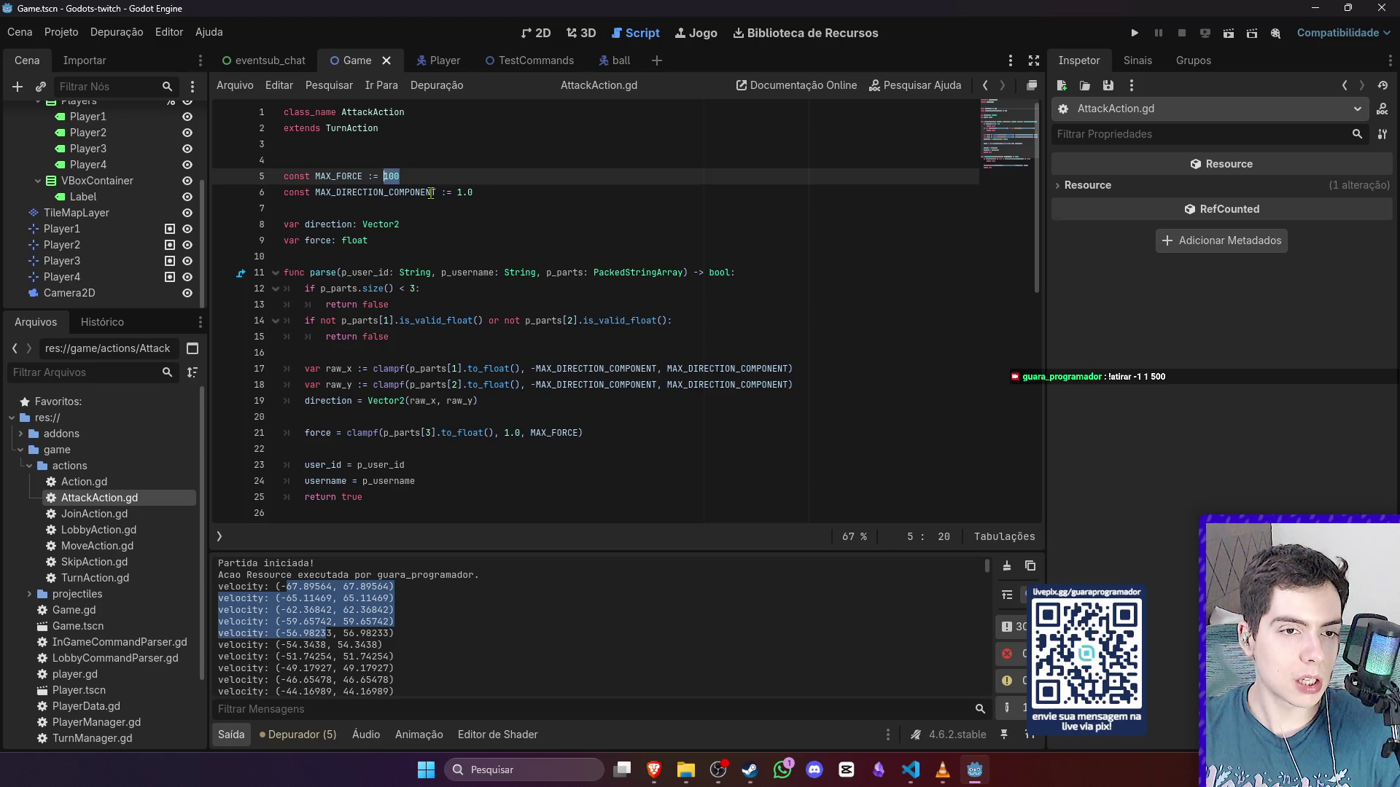
pyautogui.write('500')
pyautogui.hotkey('ctrl', 's')
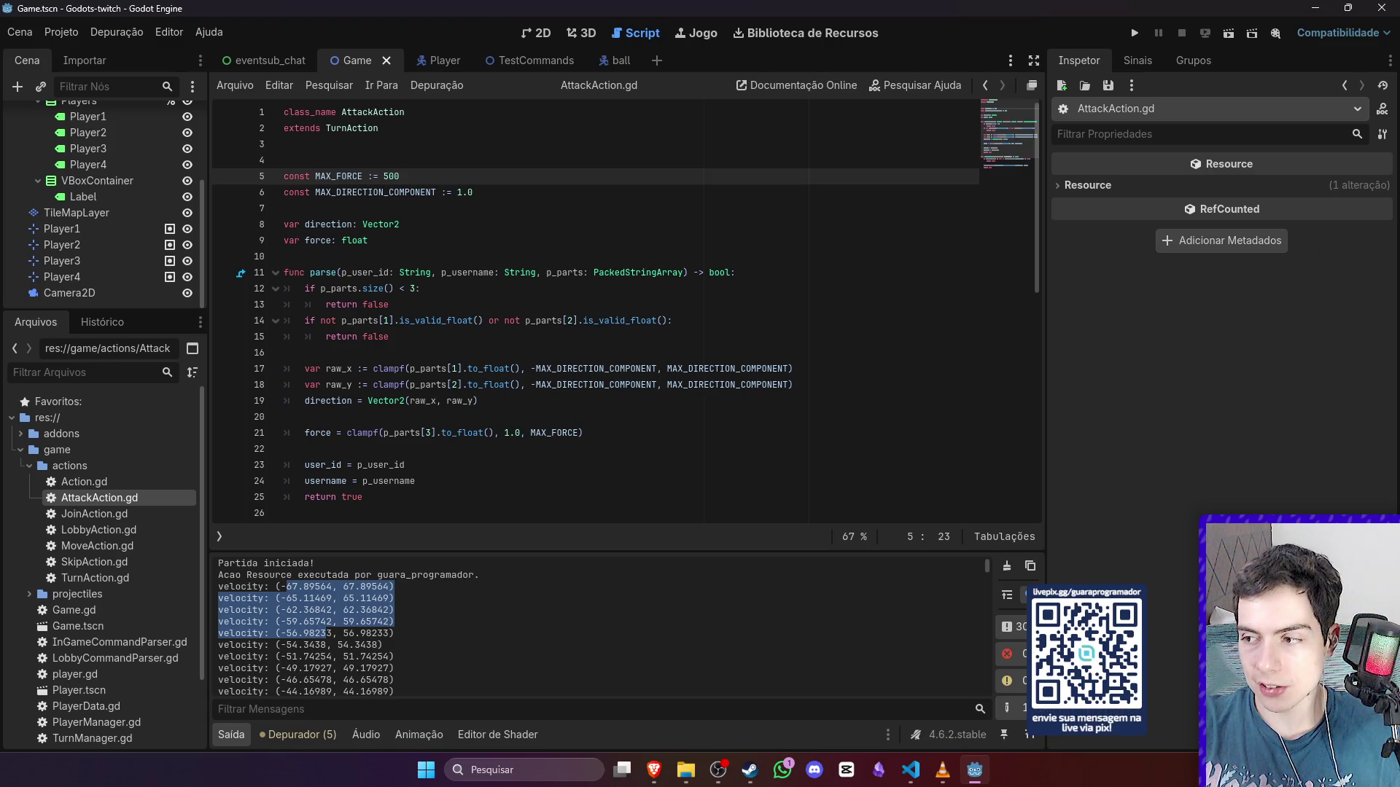
pyautogui.click(1229, 33)
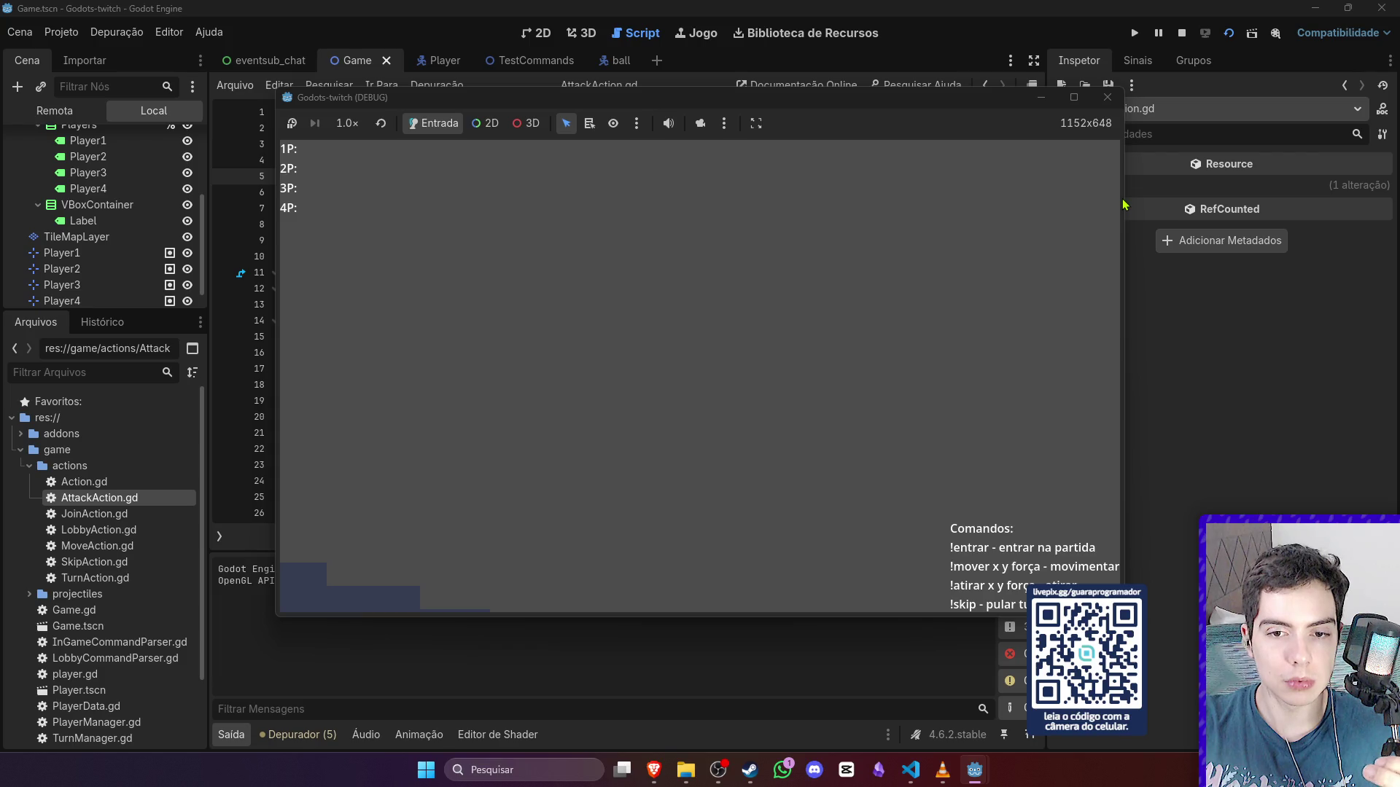
pyautogui.click(1182, 33)
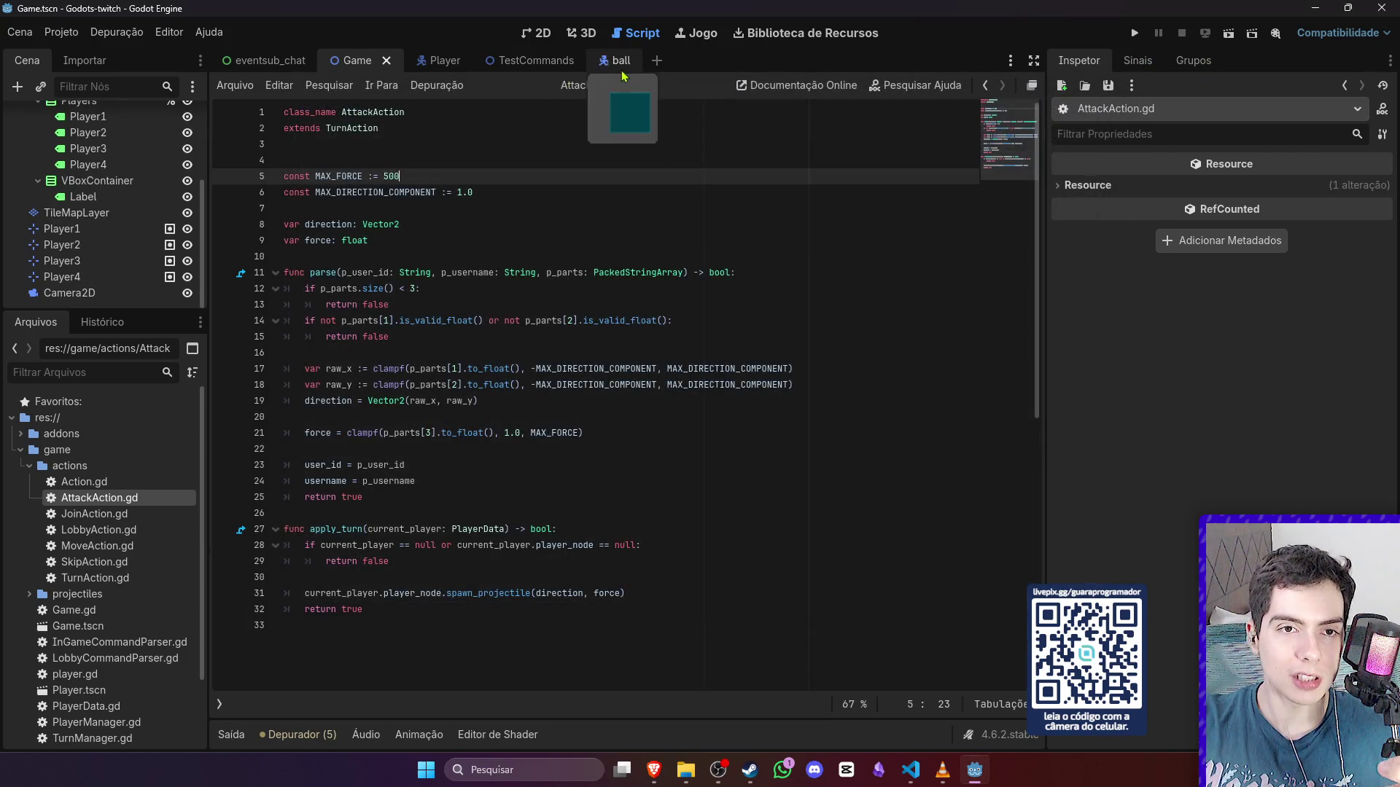
# Step: Add 'if strength < 1: queue_free()' after the strength line in ball.gd and run the game
pyautogui.click(601, 60)
pyautogui.click(559, 307)
pyautogui.press('Return')
pyautogui.press('Return')
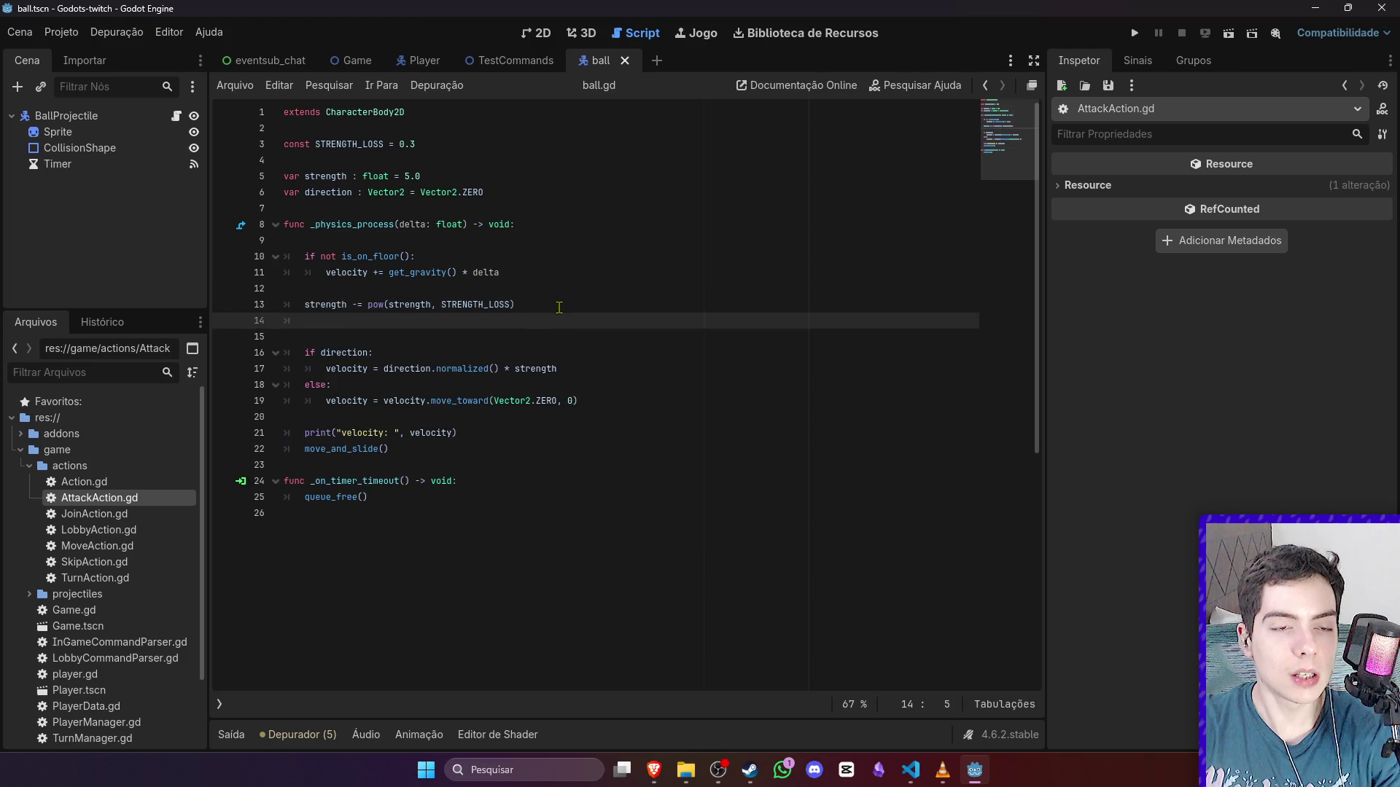
pyautogui.write('if strength < ')
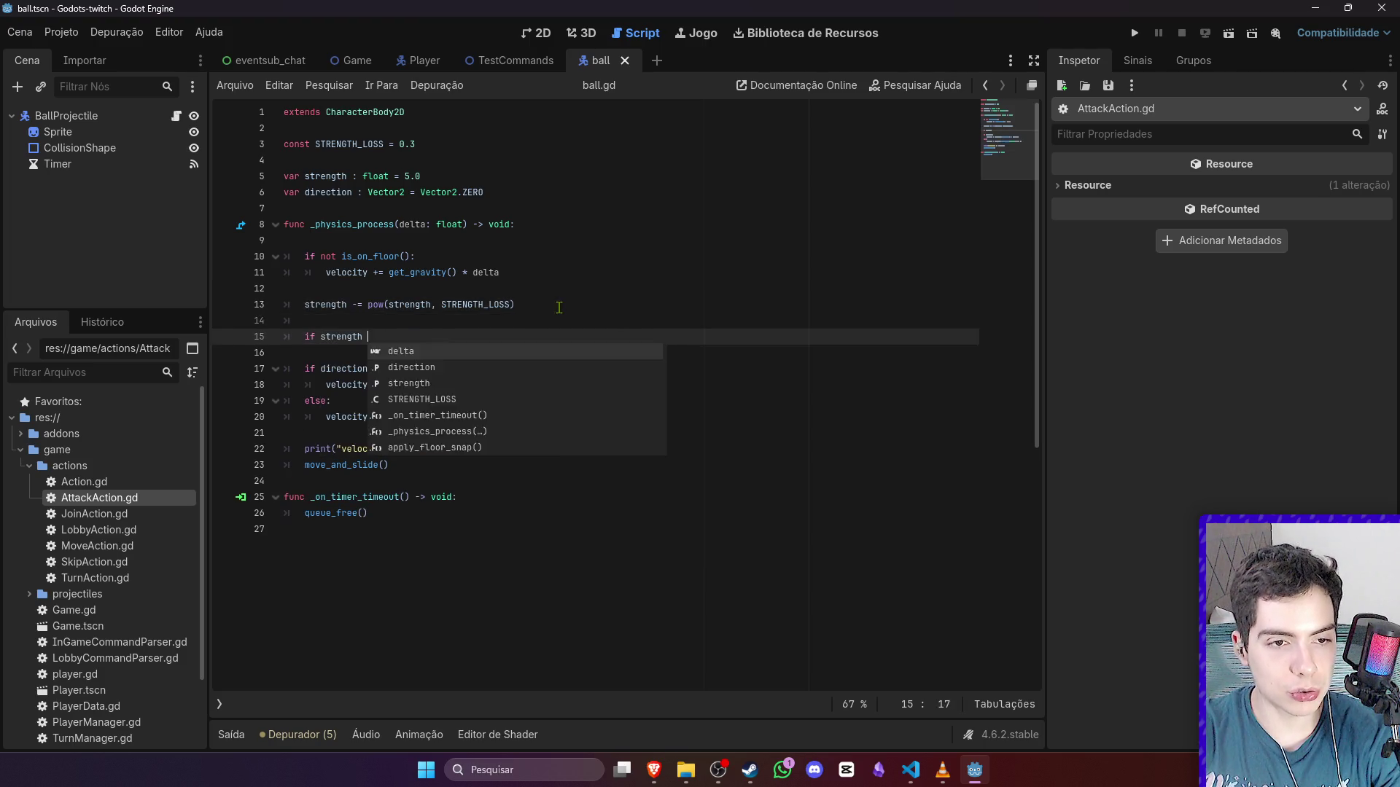
pyautogui.write('1:')
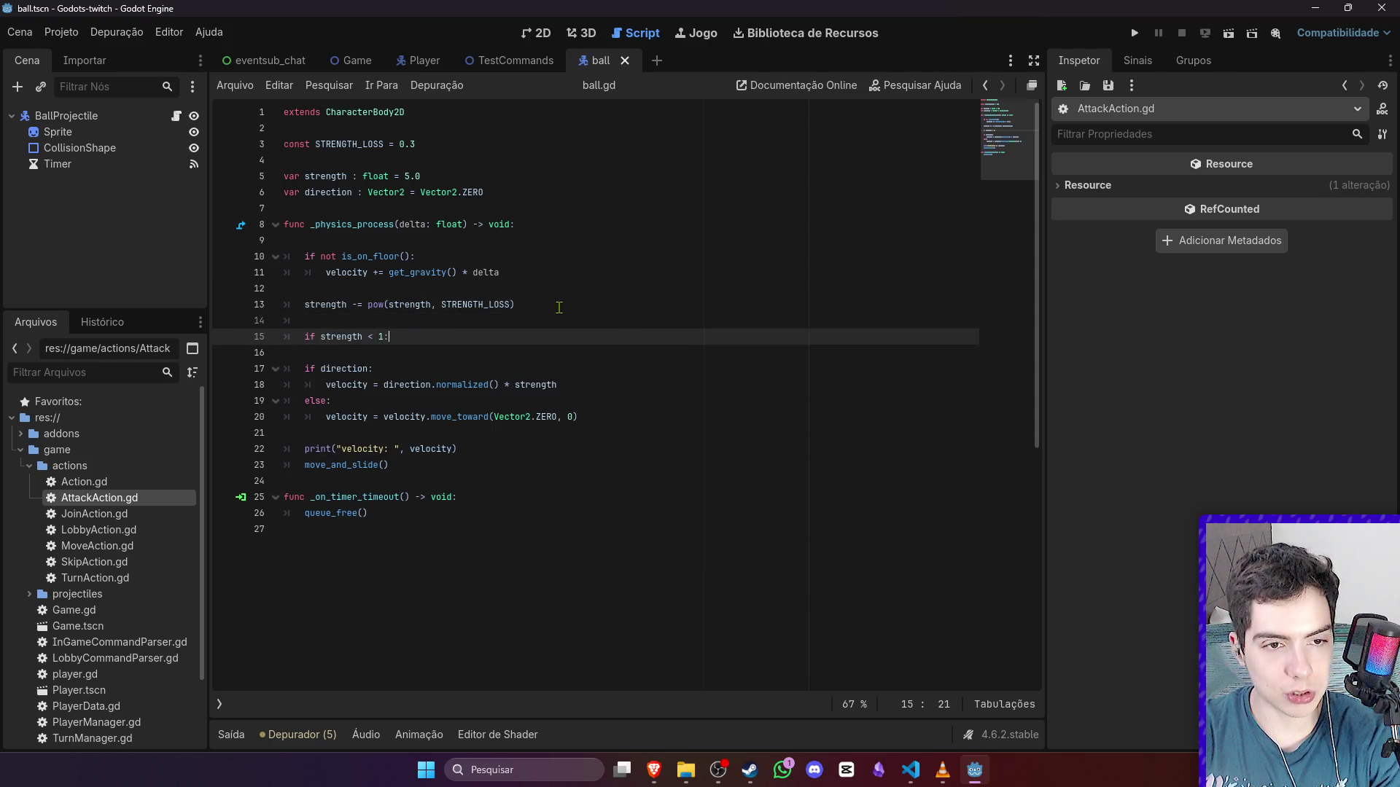
pyautogui.press('Return')
pyautogui.write('qu')
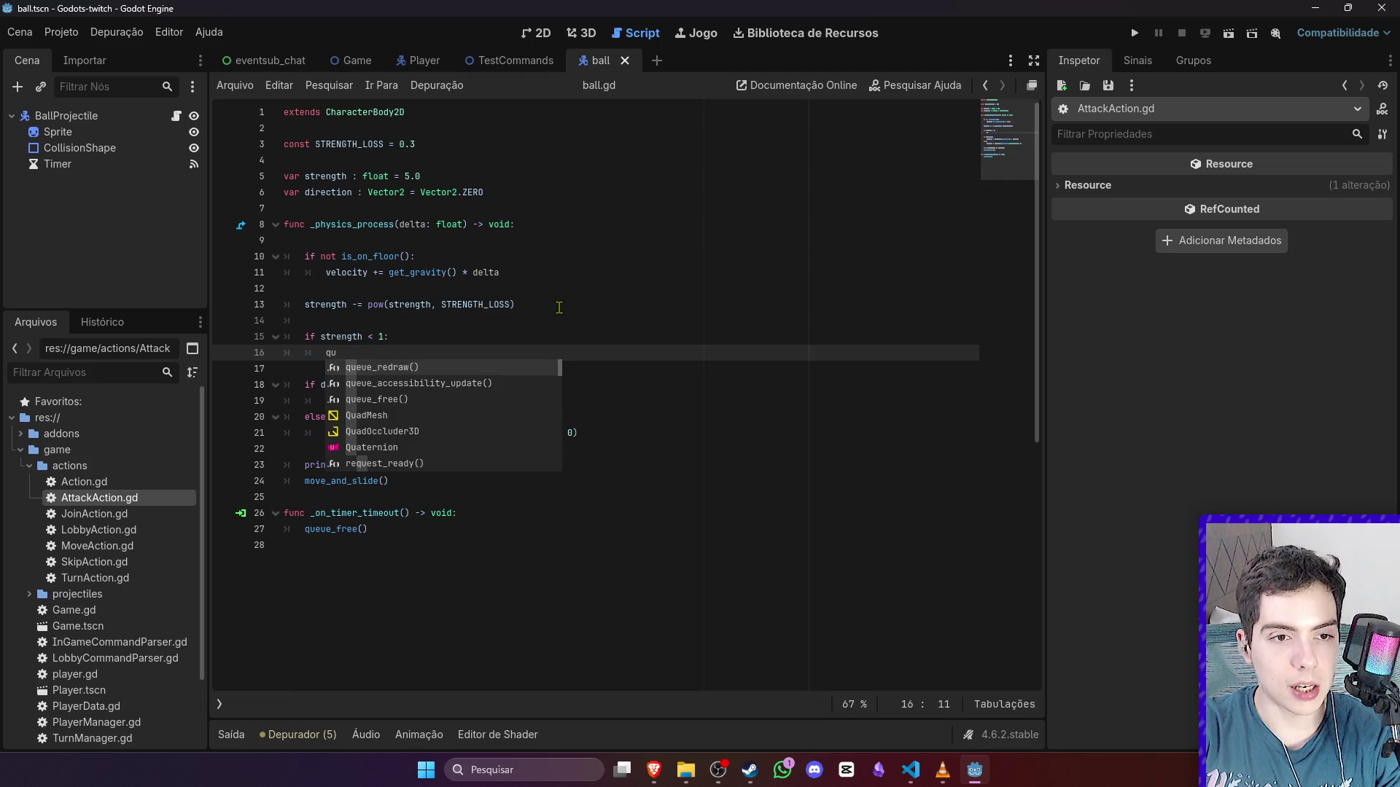
pyautogui.write('e')
pyautogui.press('Down')
pyautogui.press('Down')
pyautogui.press('Return')
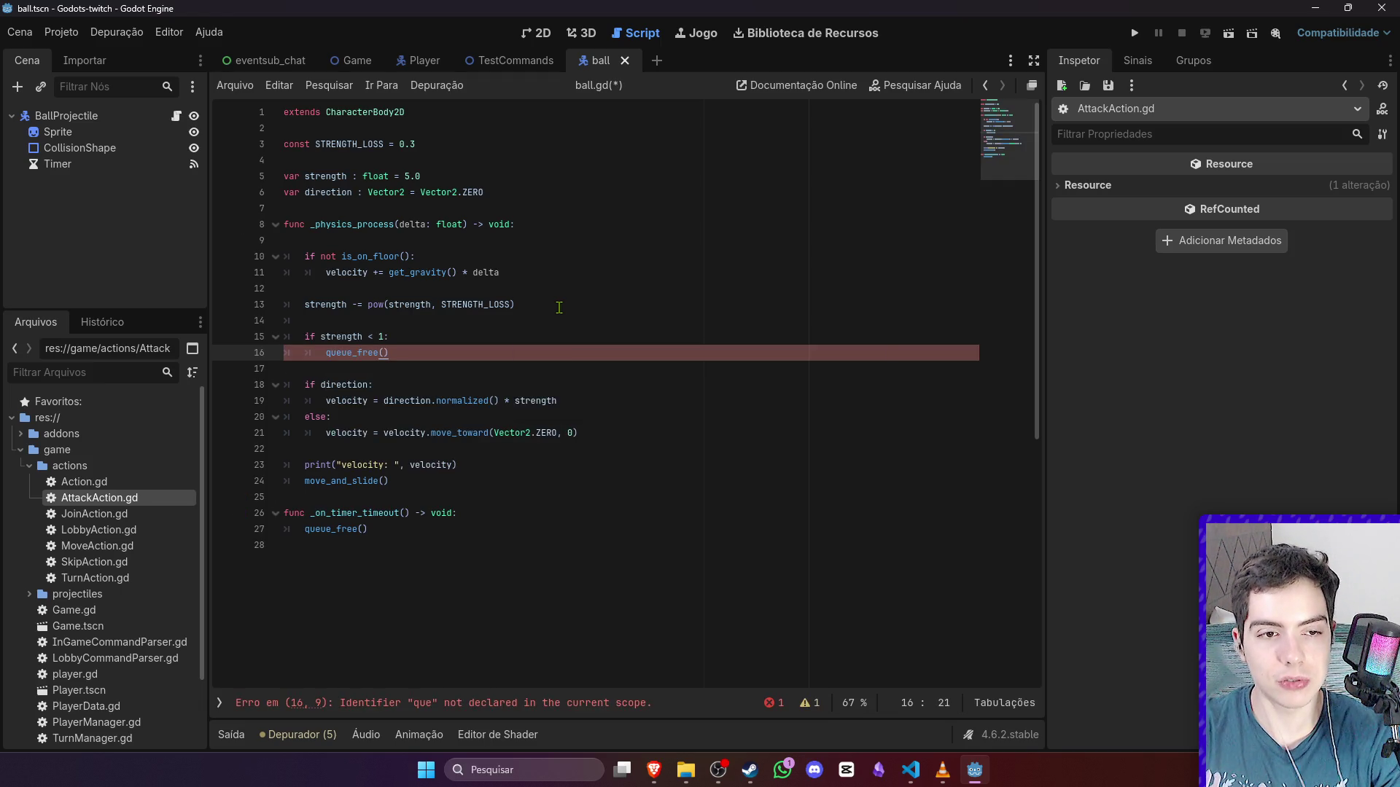
pyautogui.click(1229, 33)
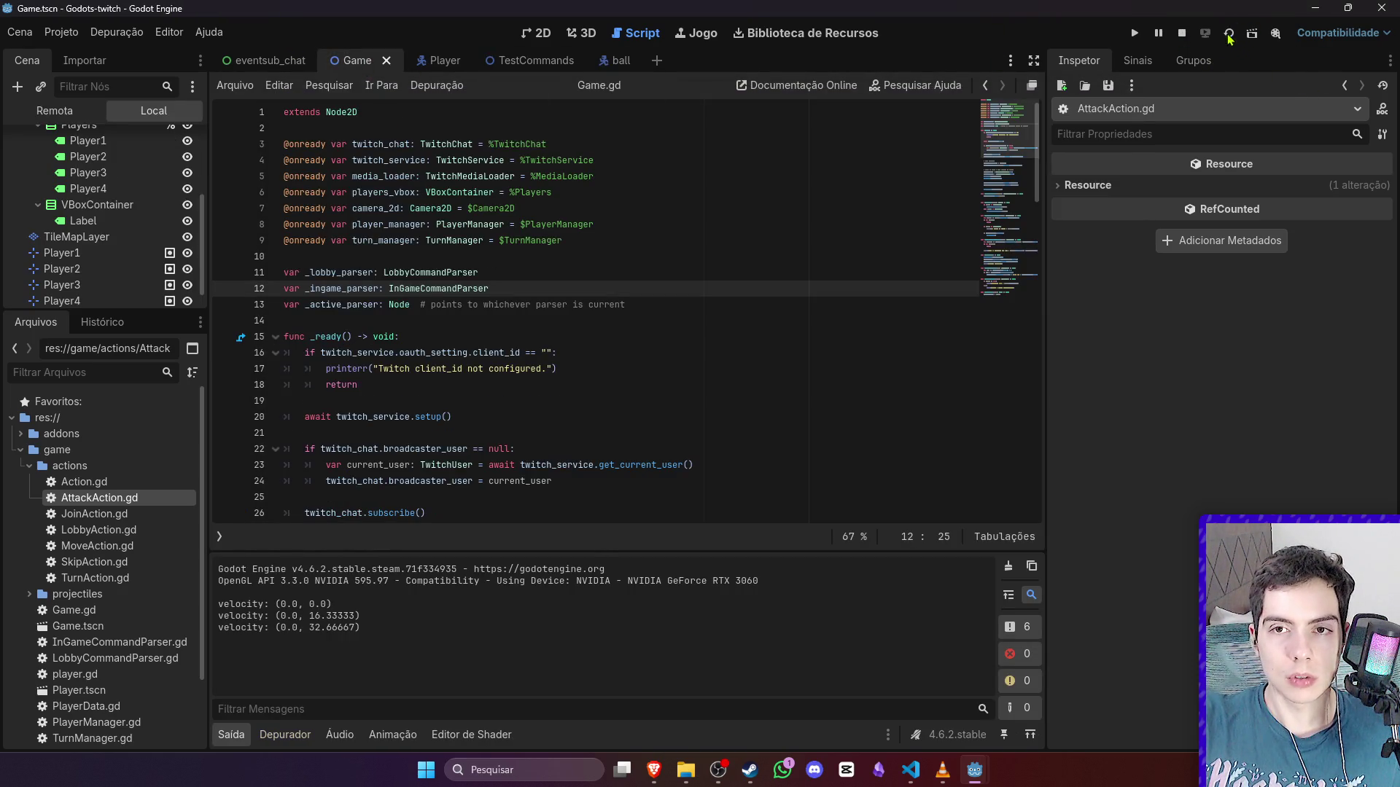
# Step: Restart the game, let a chat '!atirar -1 -1 250' shot fire, then stop it
pyautogui.click(1229, 34)
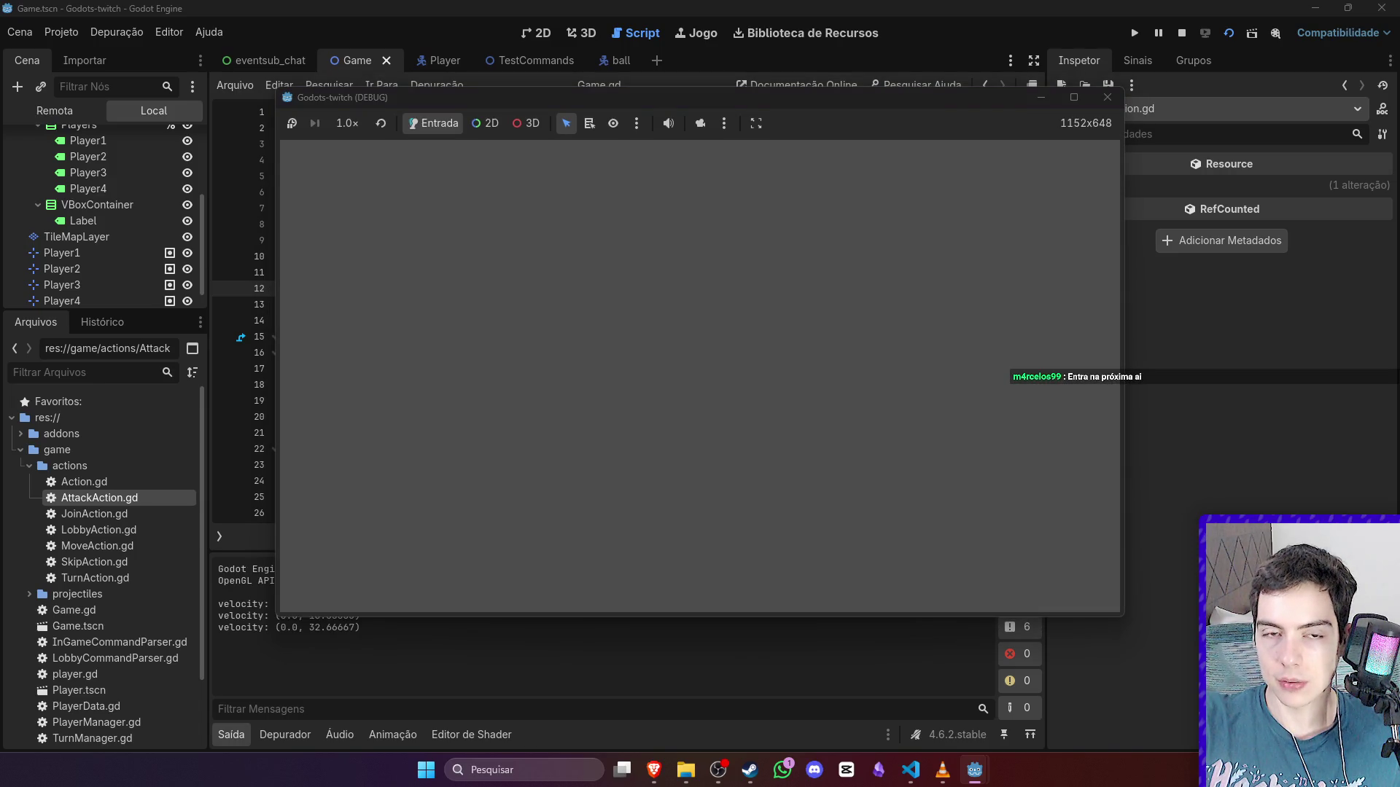
pyautogui.click(1229, 35)
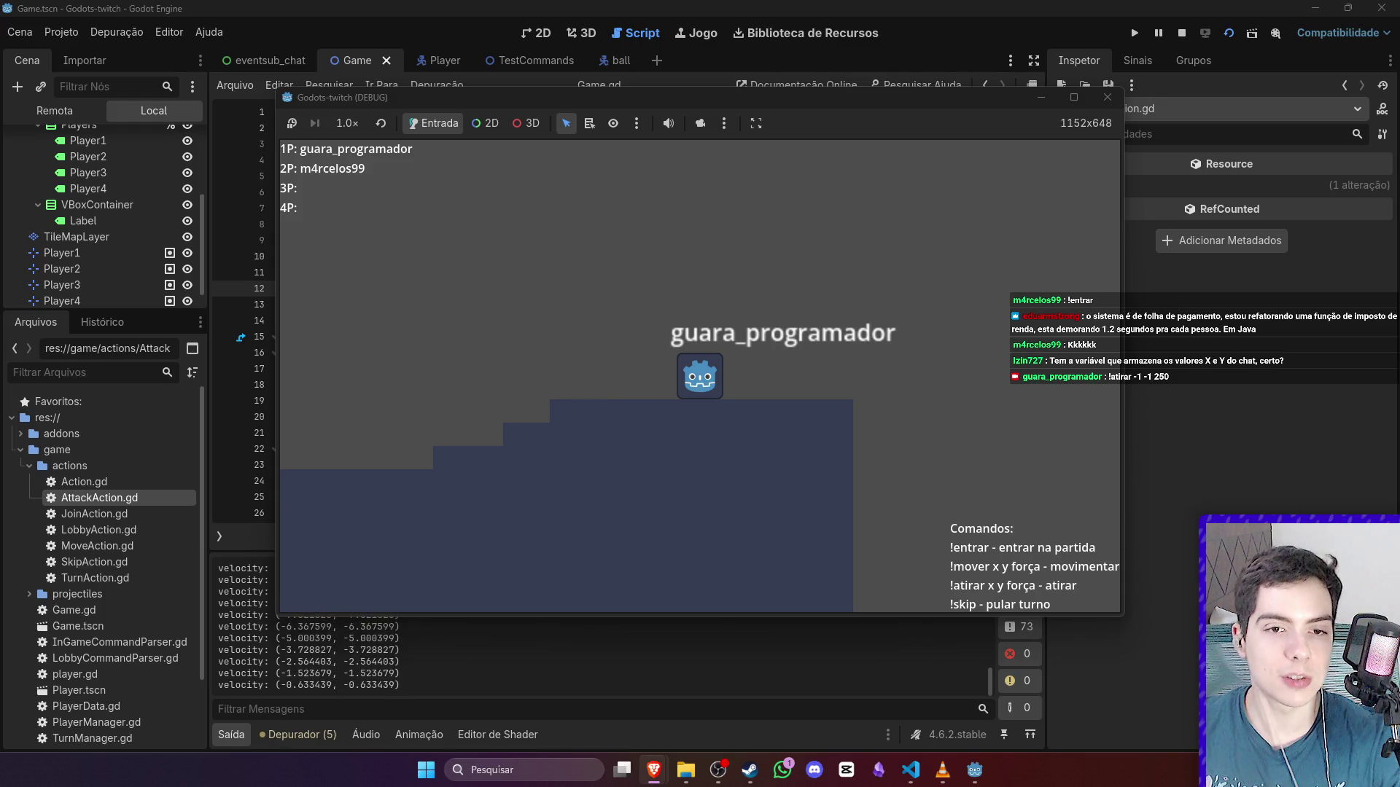
pyautogui.click(1182, 33)
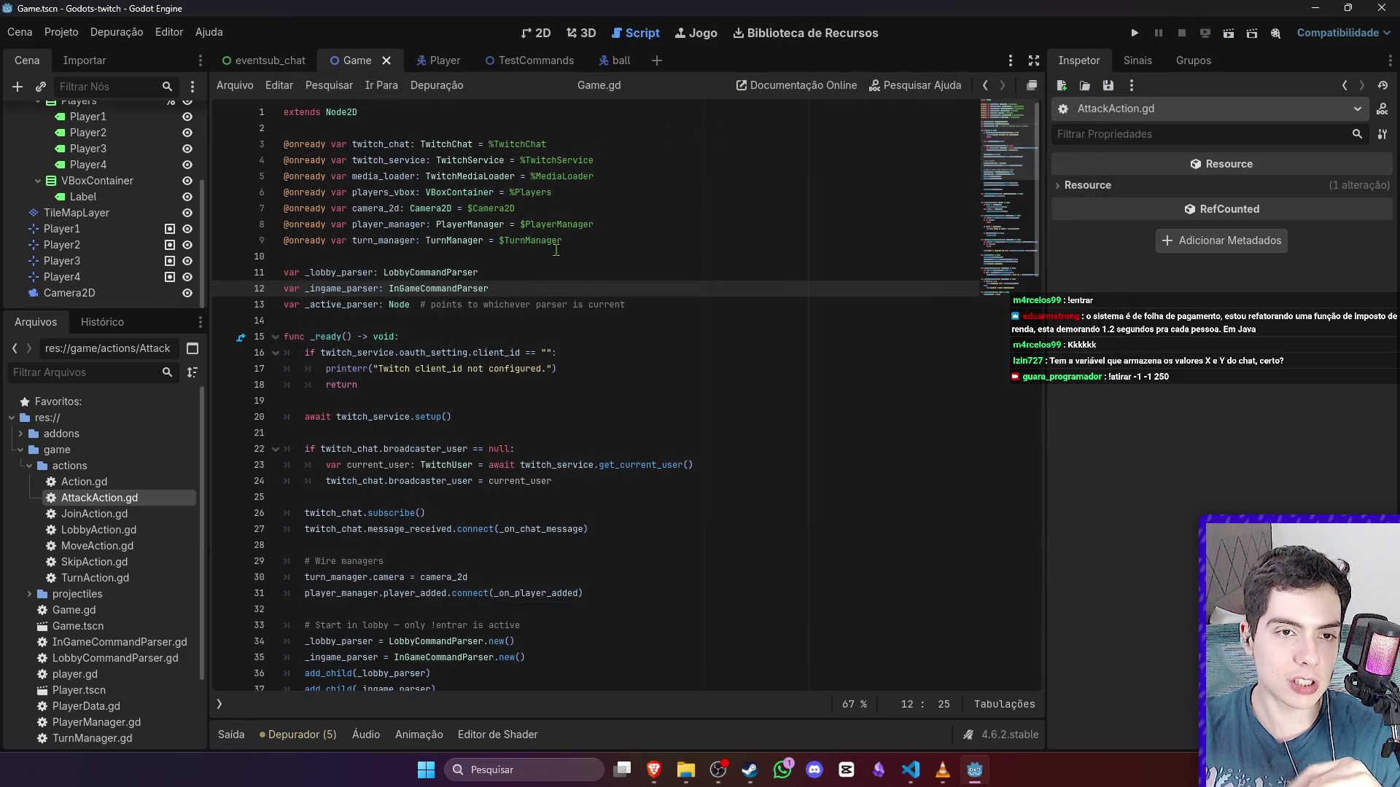
# Step: In ball.gd, delete .normalized() from the direction line 19
pyautogui.click(609, 63)
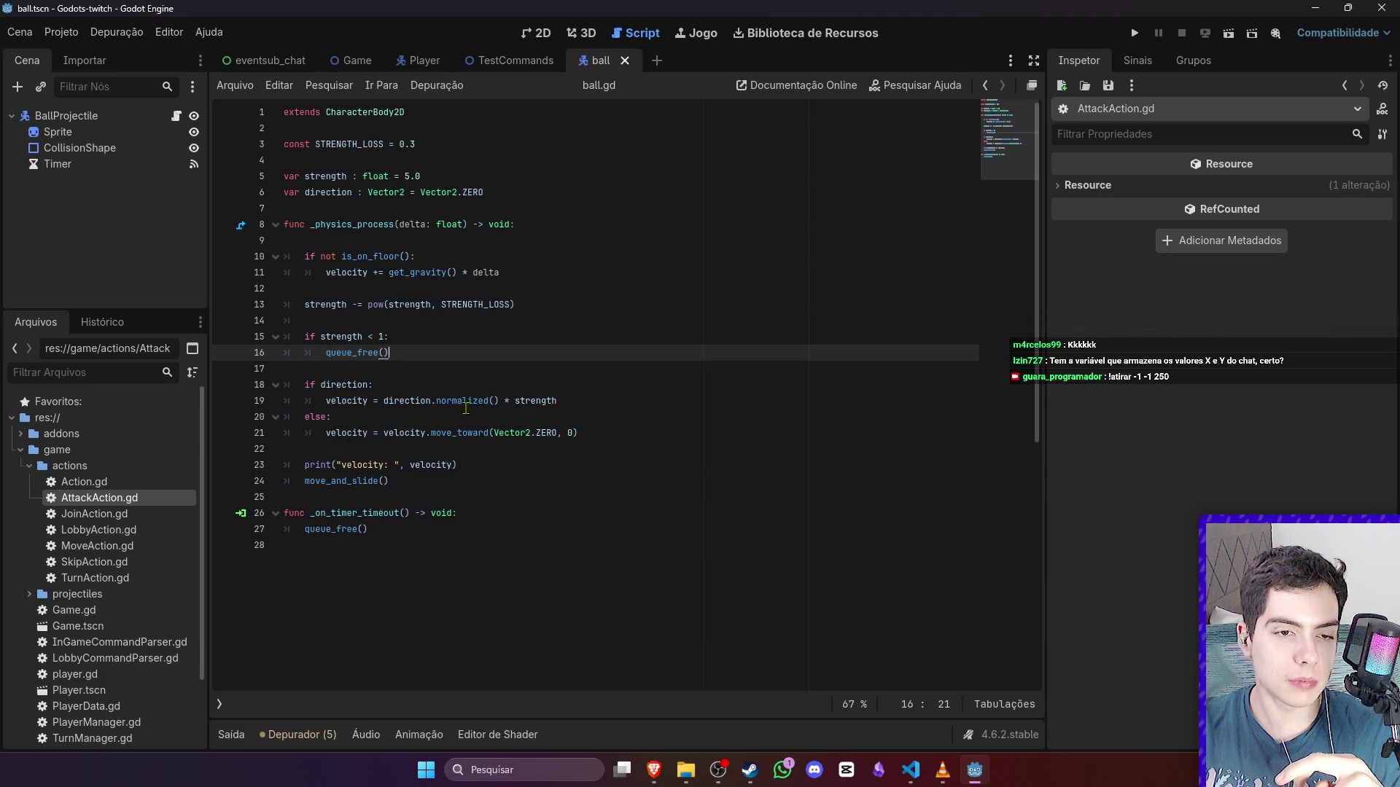
pyautogui.click(352, 400)
pyautogui.doubleClick(351, 400)
pyautogui.click(368, 400)
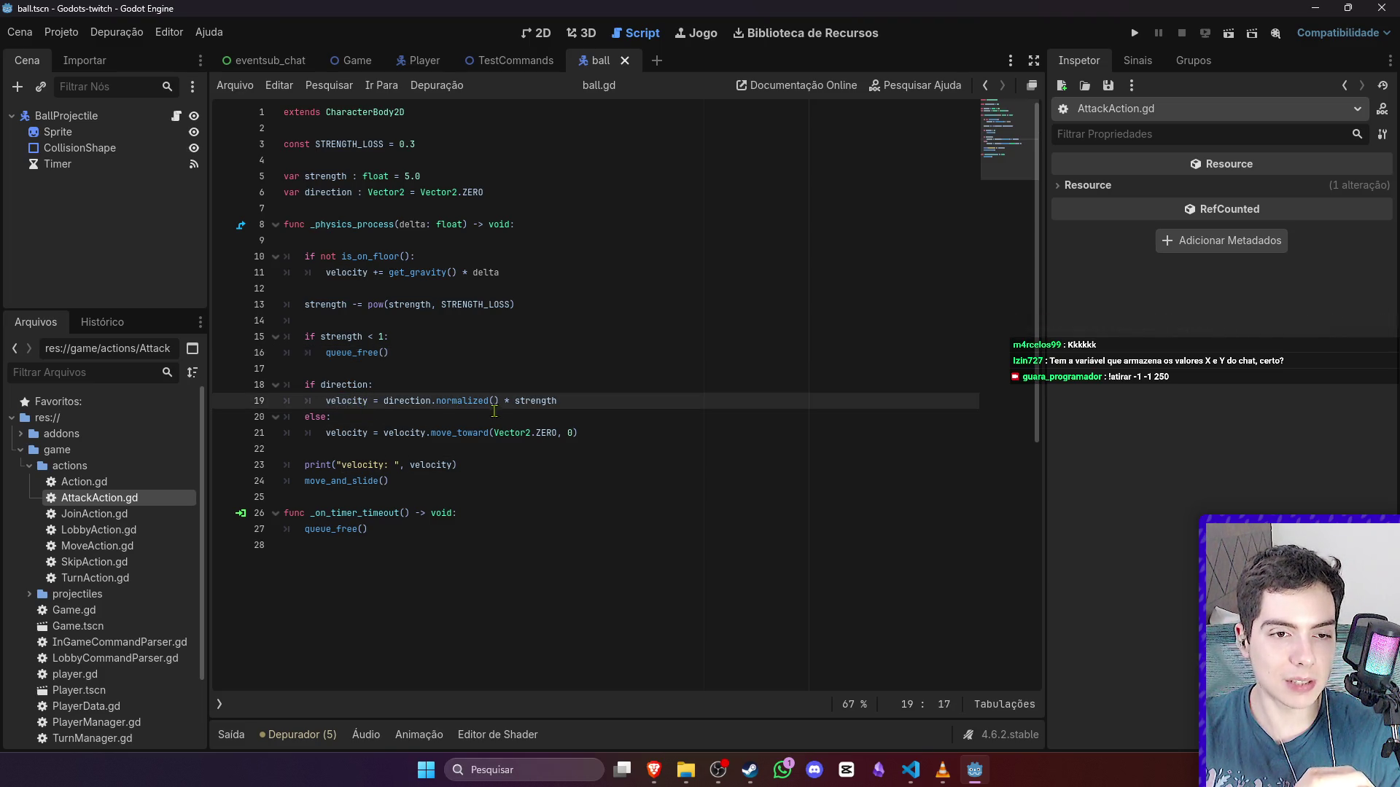
pyautogui.moveTo(499, 400); pyautogui.dragTo(430, 400)
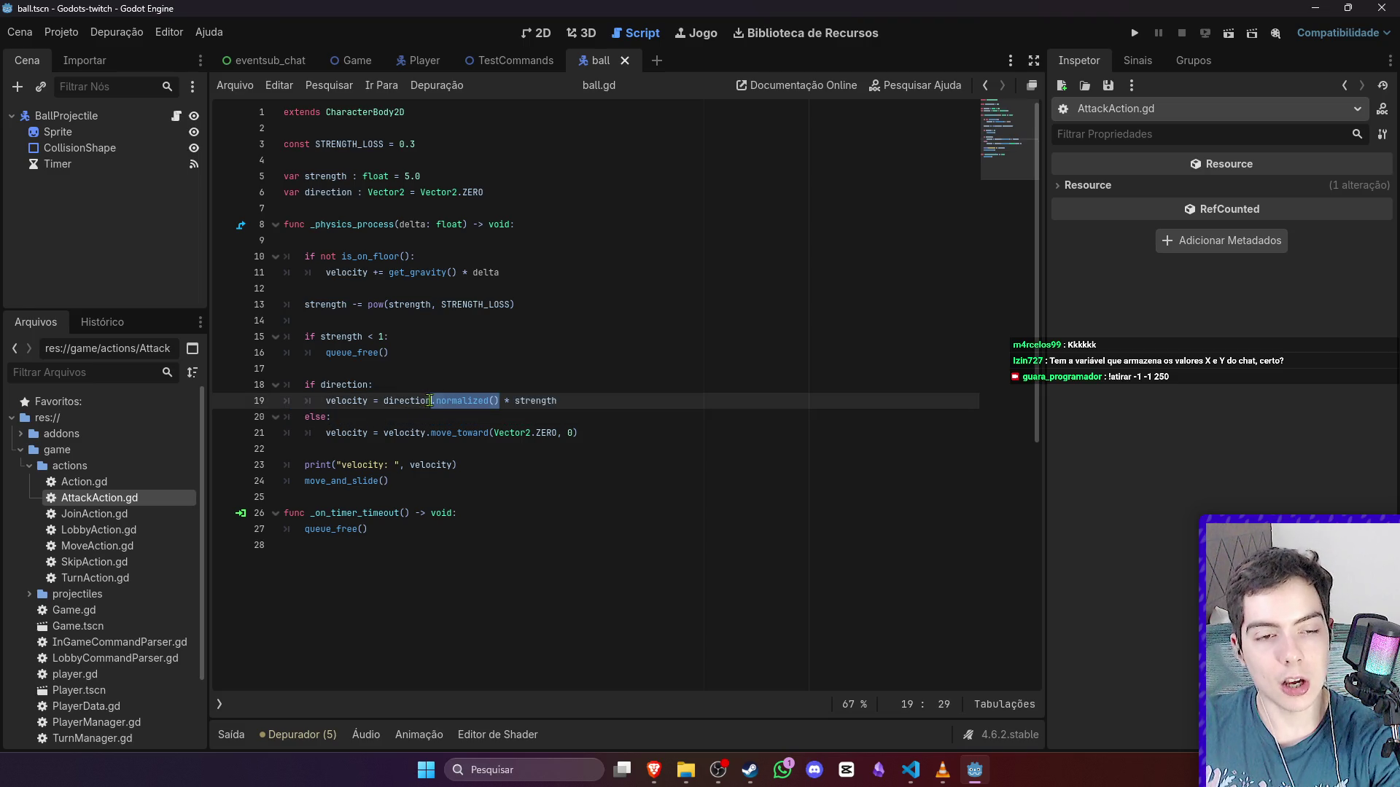
pyautogui.press('BackSpace')
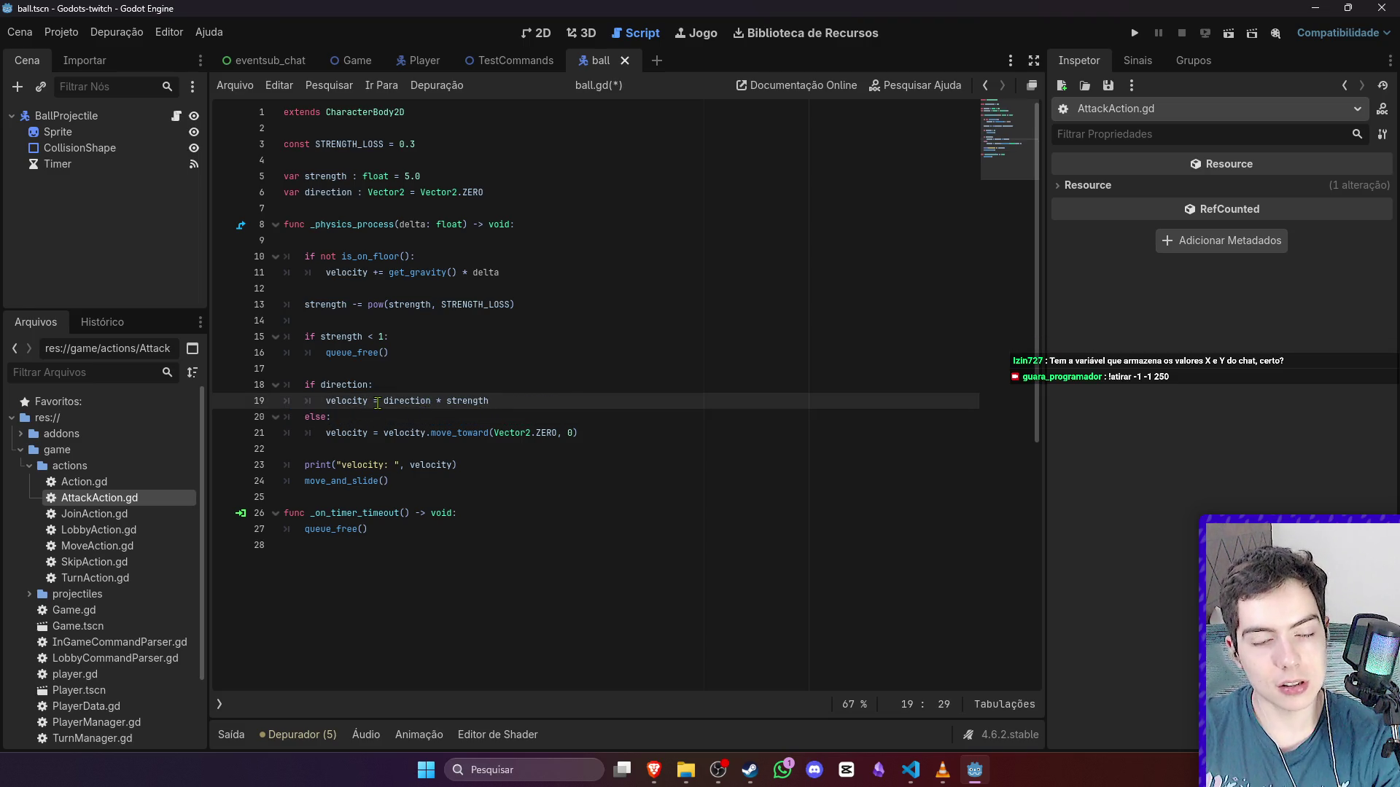
# Step: Change line 19 to velocity.x = direction.x * strength
pyautogui.click(369, 400)
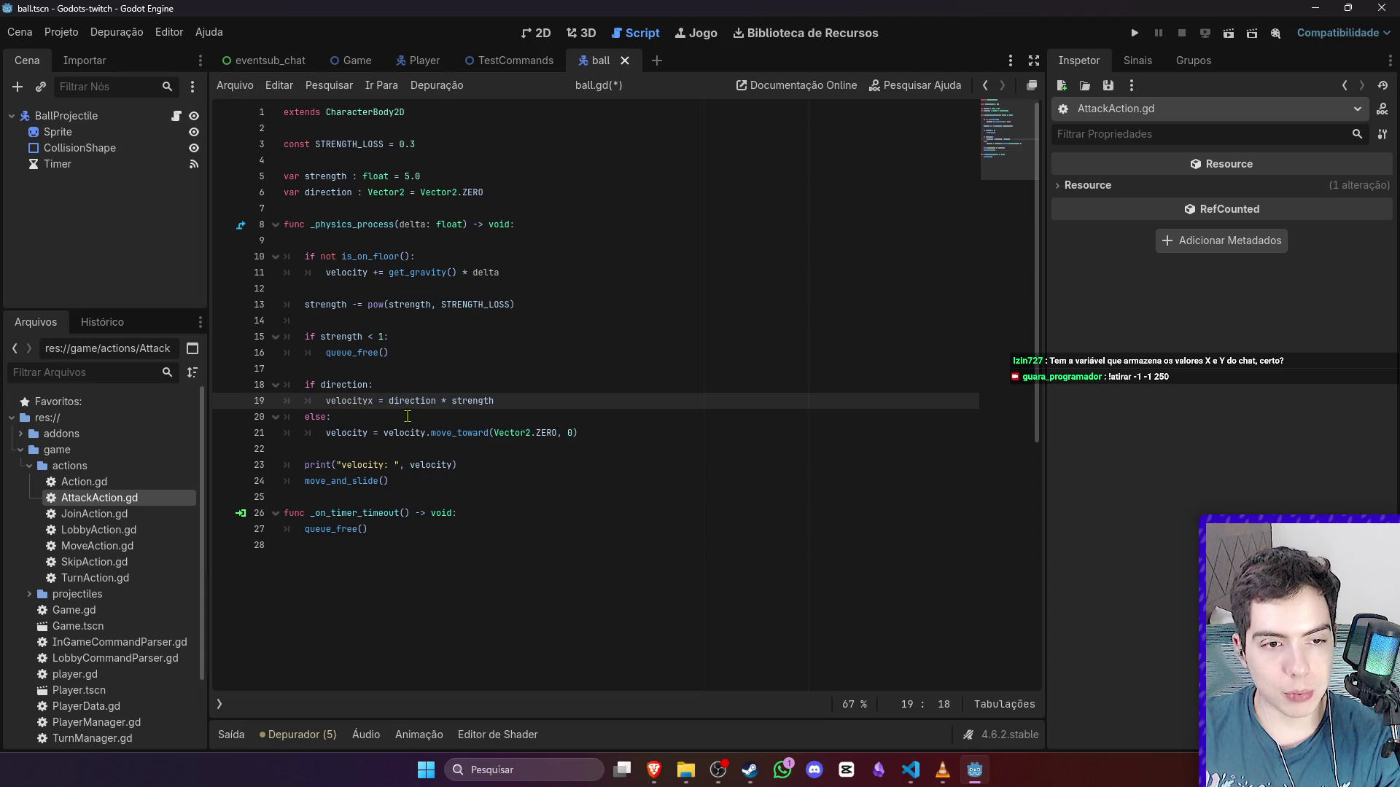
pyautogui.write('.x')
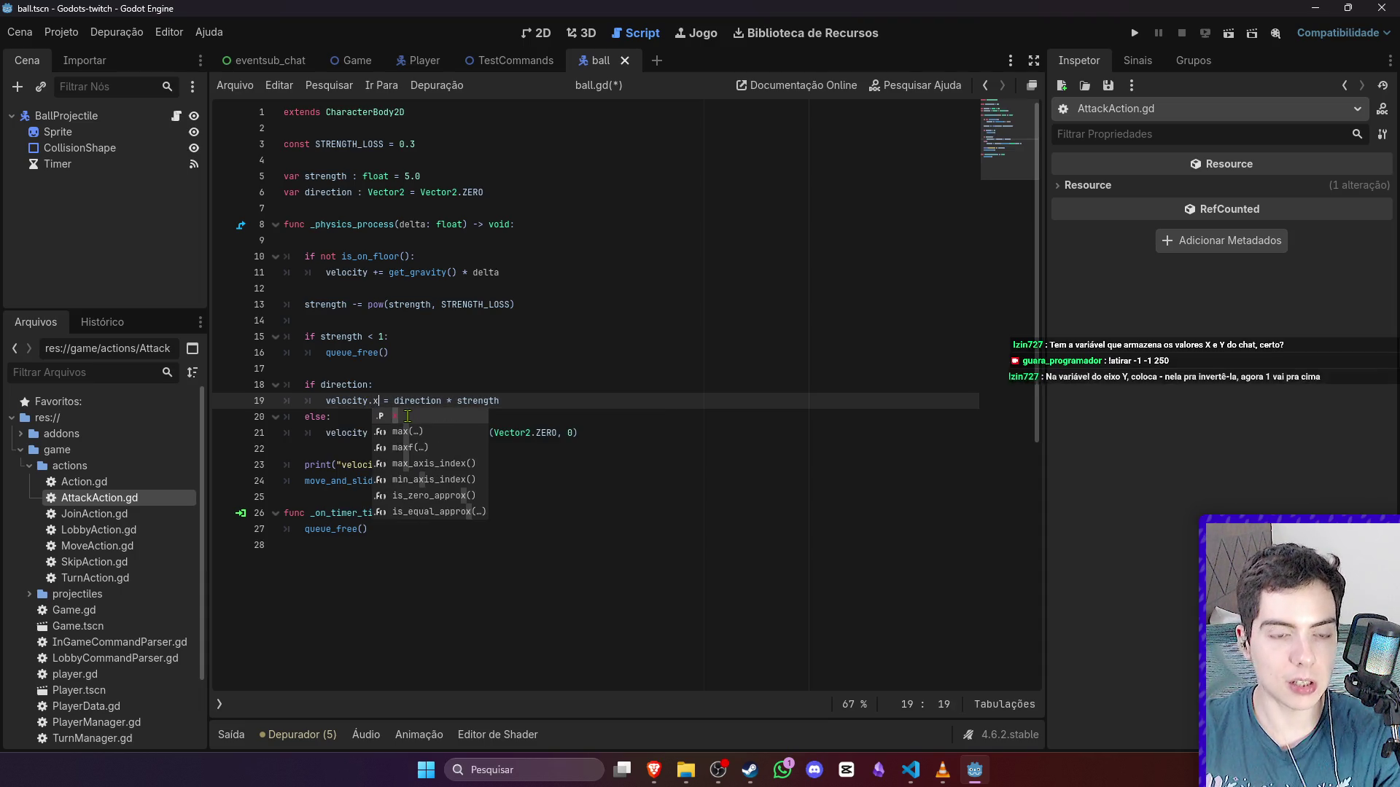
pyautogui.click(496, 332)
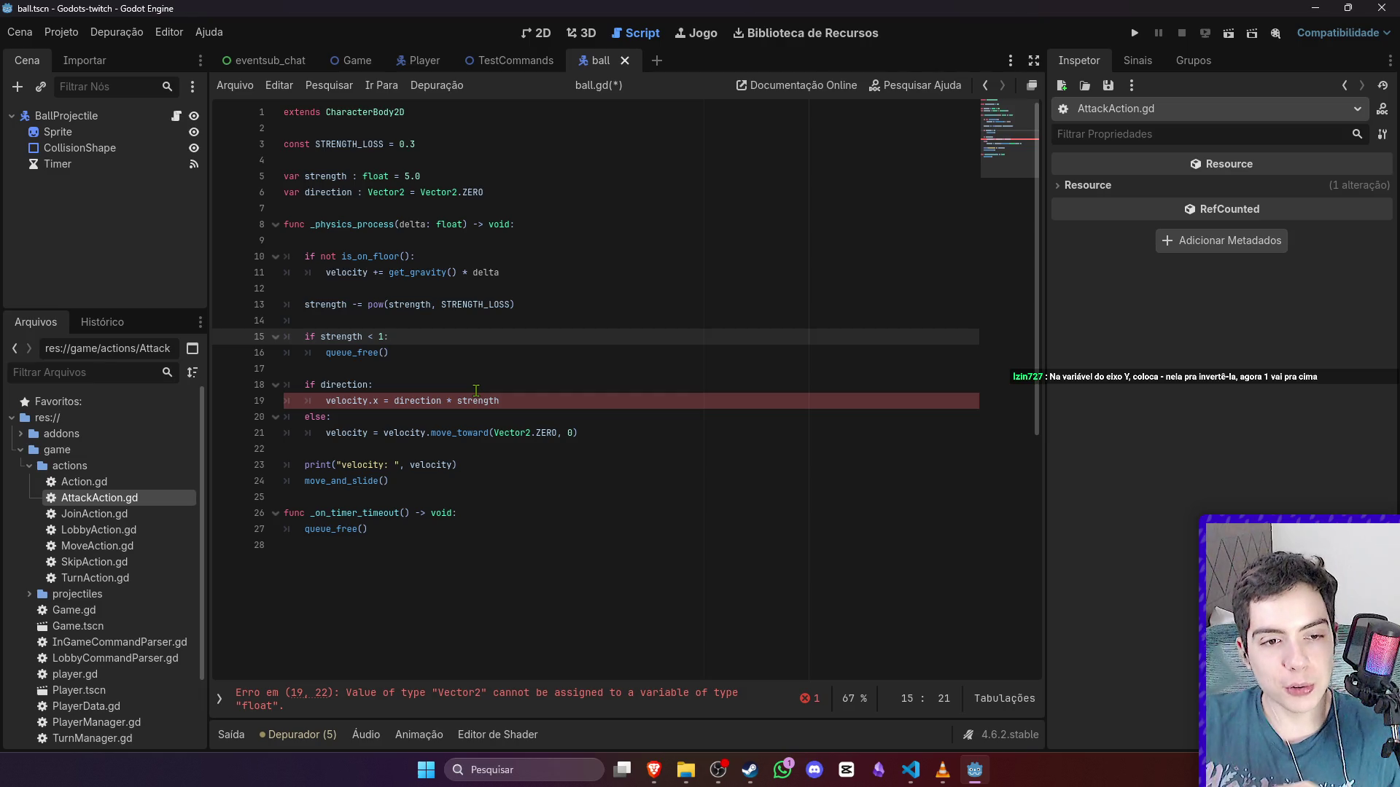
pyautogui.click(441, 400)
pyautogui.write('.x')
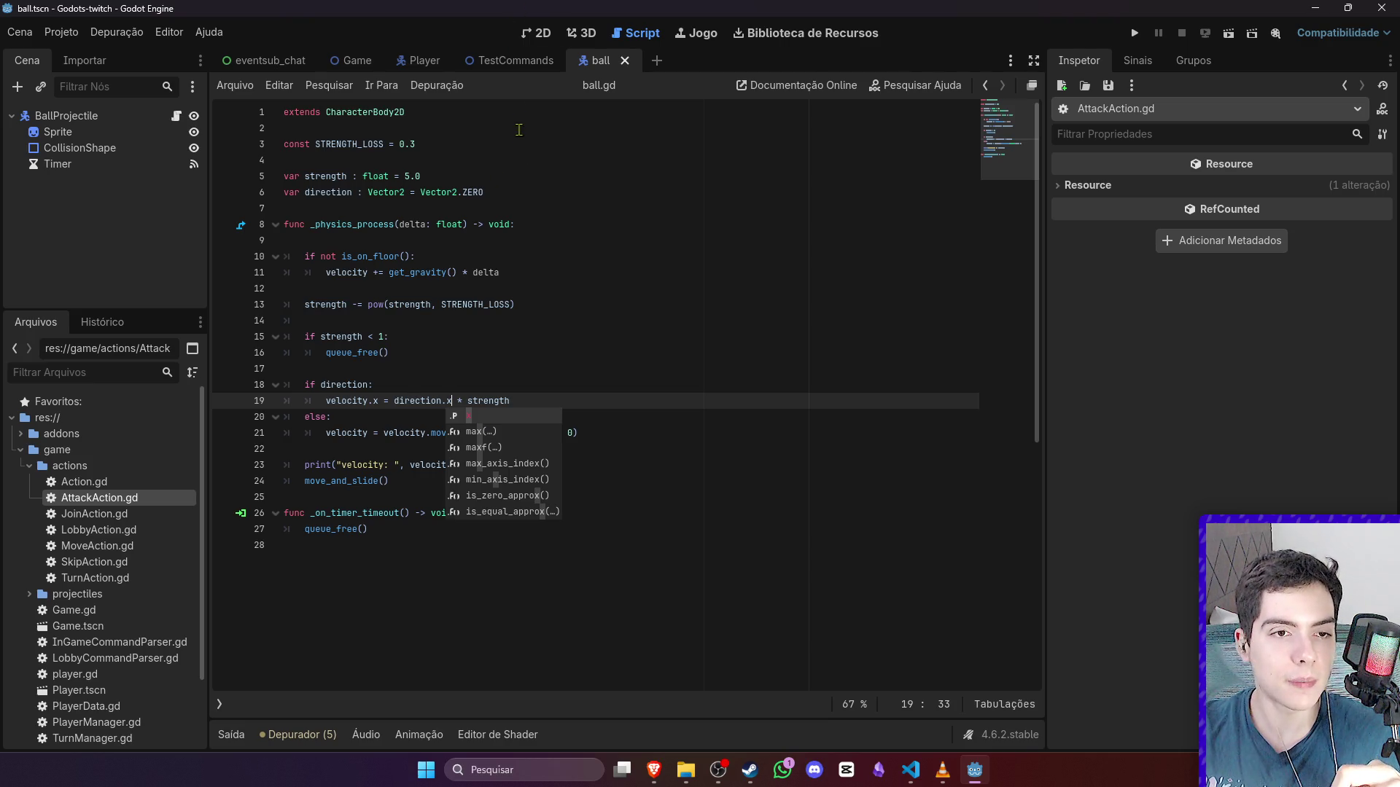
pyautogui.click(503, 226)
pyautogui.click(501, 210)
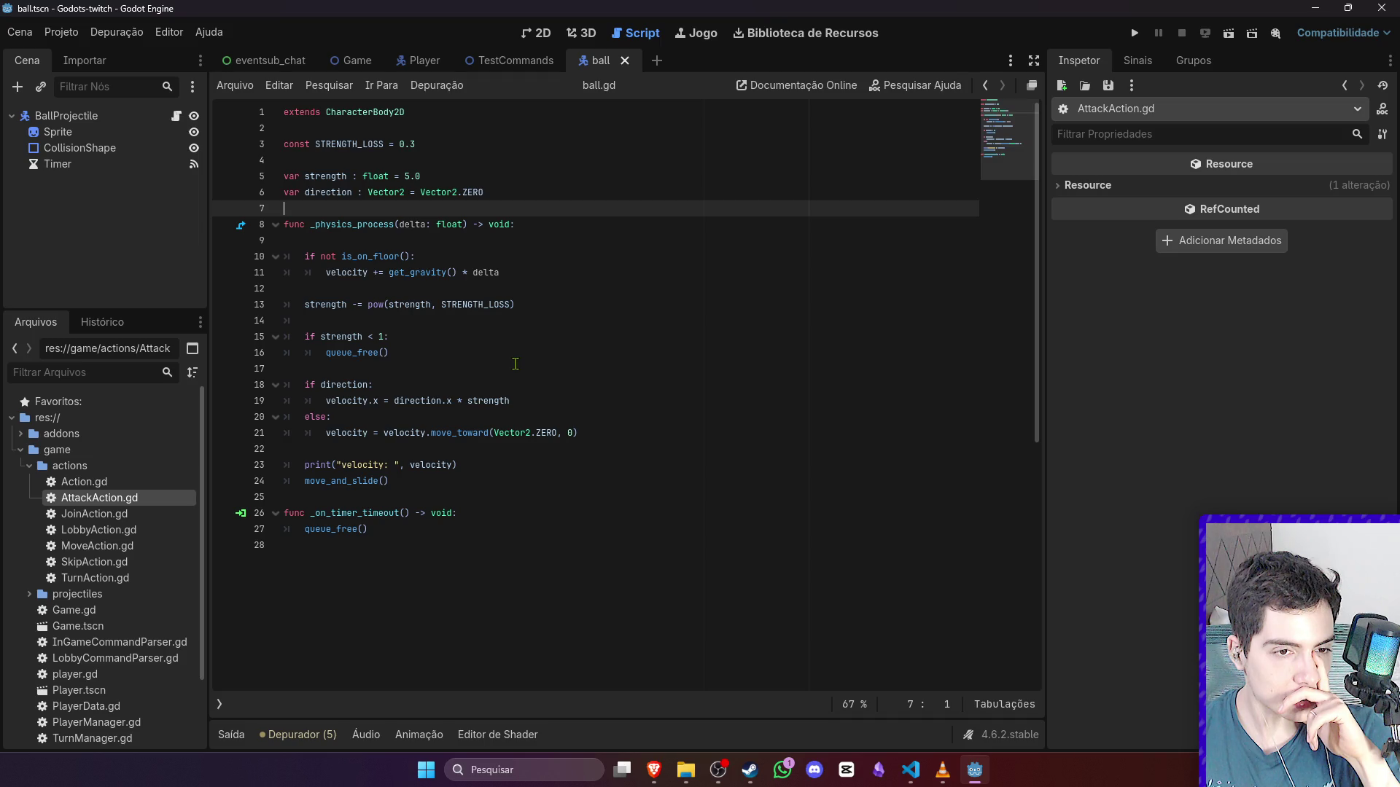
# Step: Make line 11 add only gravity's vertical part: velocity.y += get_gravity().y * delta
pyautogui.click(369, 276)
pyautogui.write('.y')
pyautogui.click(530, 241)
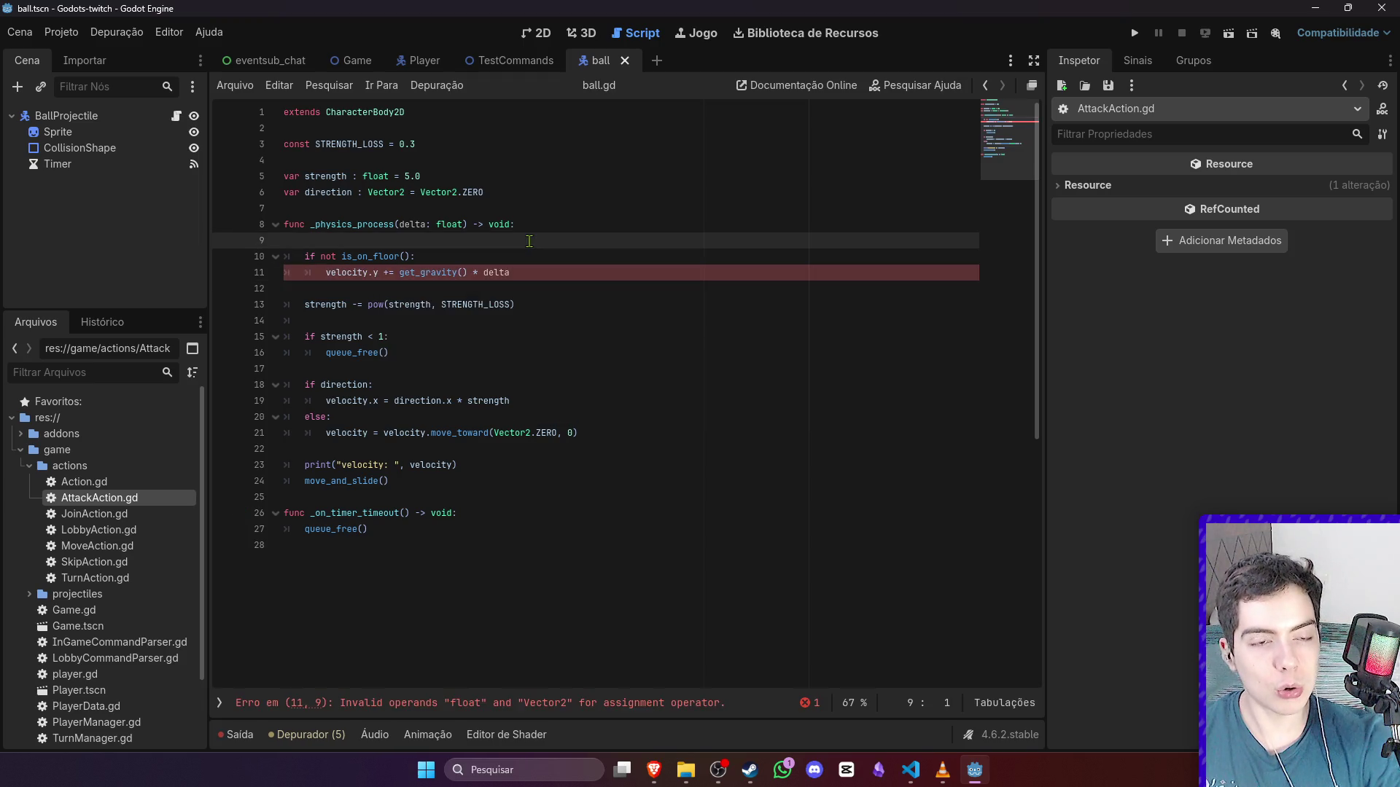
pyautogui.moveTo(380, 273)
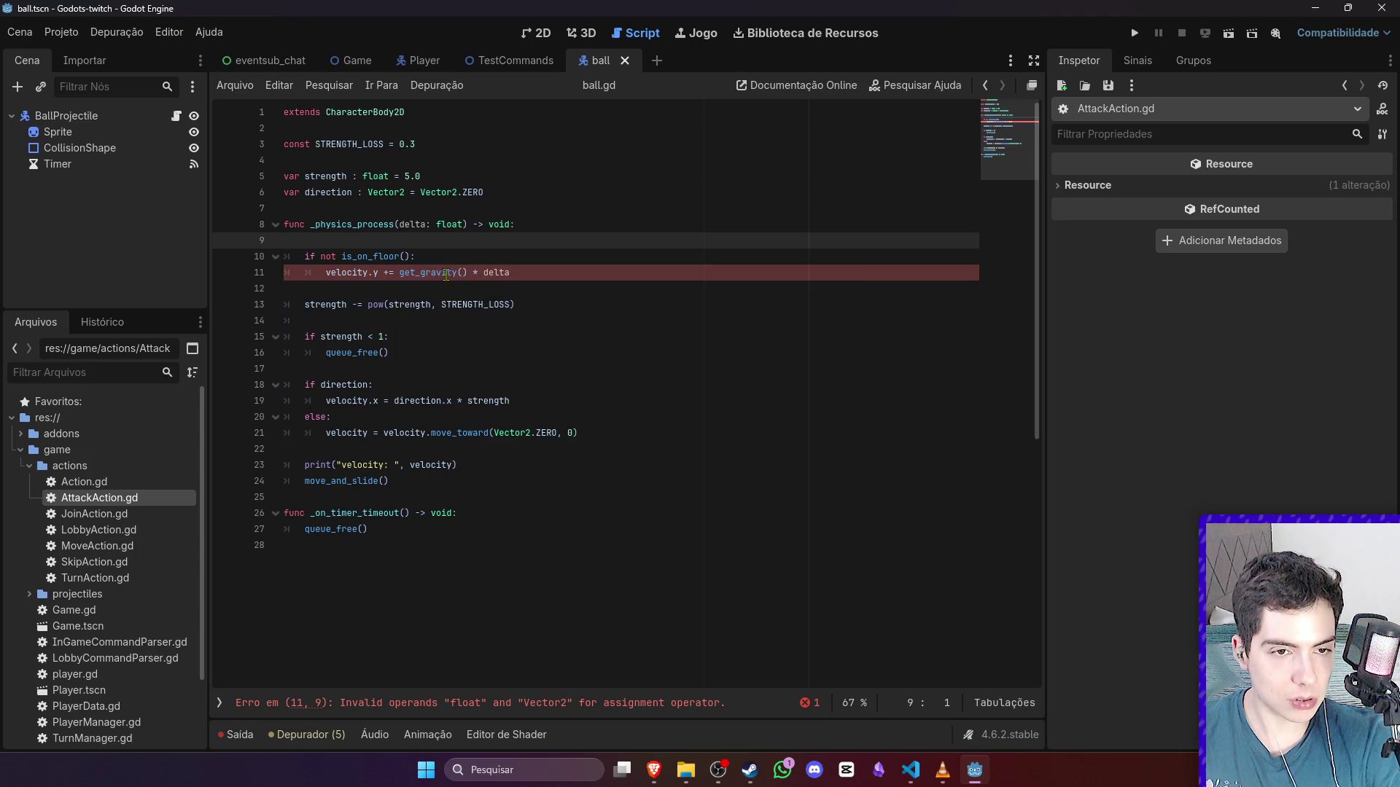
pyautogui.keyDown('ctrl'); pyautogui.click(420, 272); pyautogui.keyUp('ctrl')
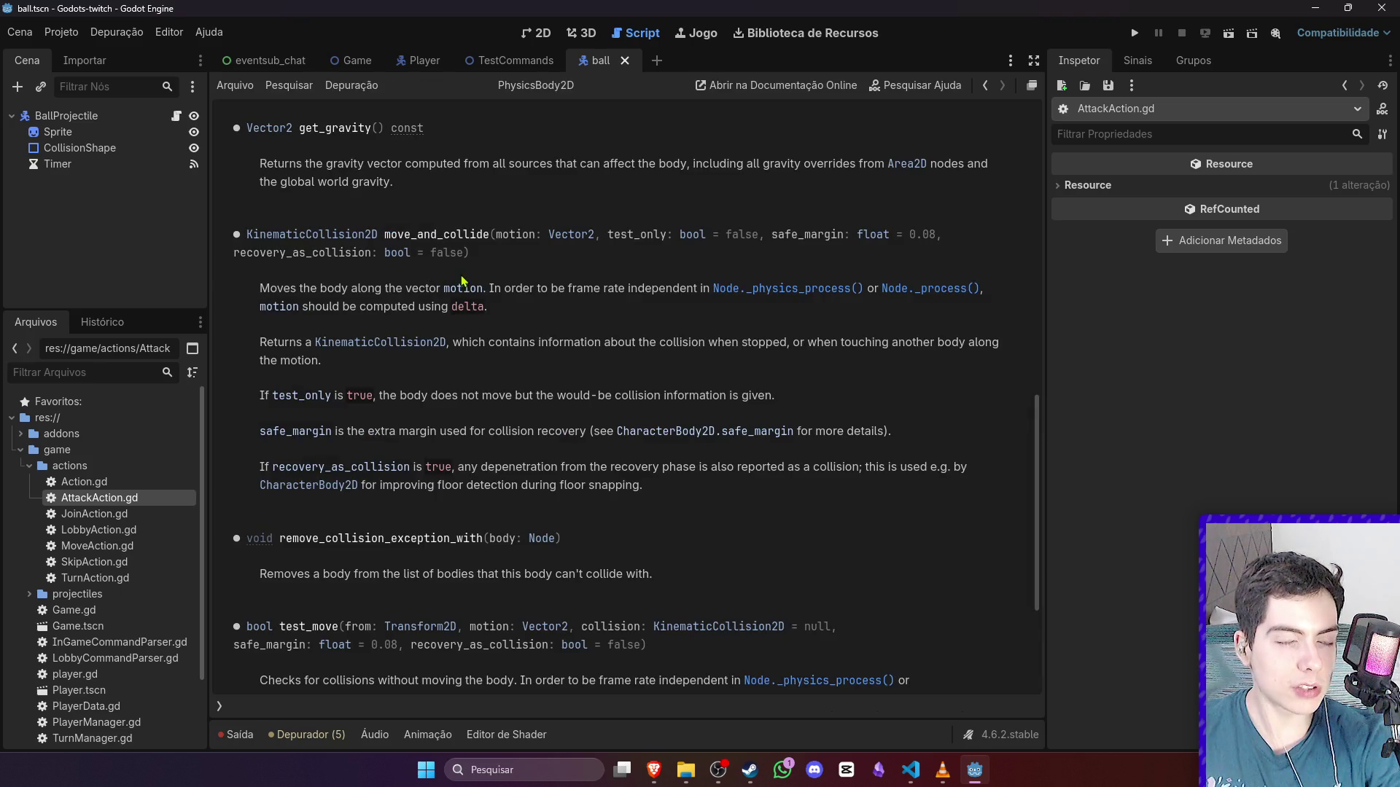
pyautogui.hotkey('alt', 'Left')
pyautogui.click(471, 273)
pyautogui.write('.y')
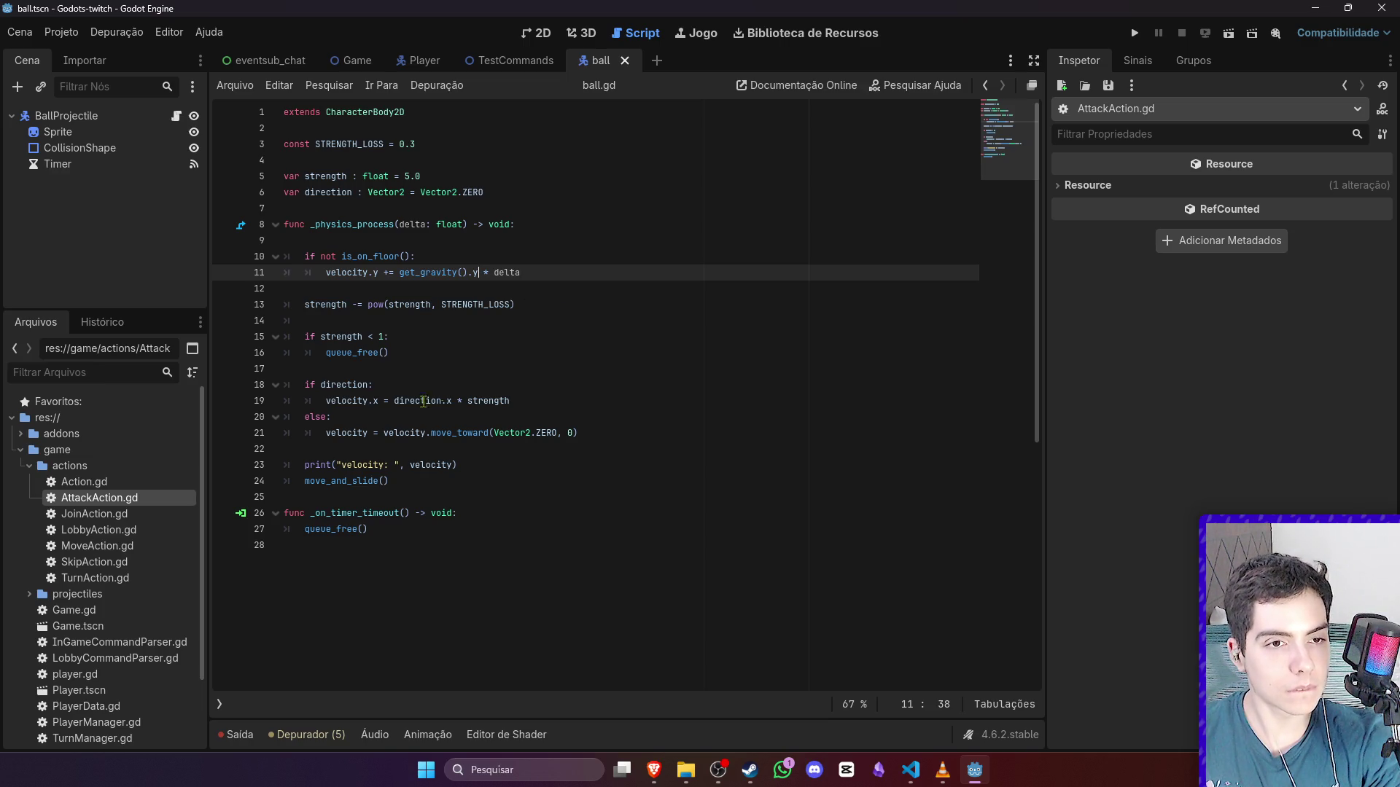
# Step: Save the ball scene and switch to the Game scene
pyautogui.moveTo(378, 405)
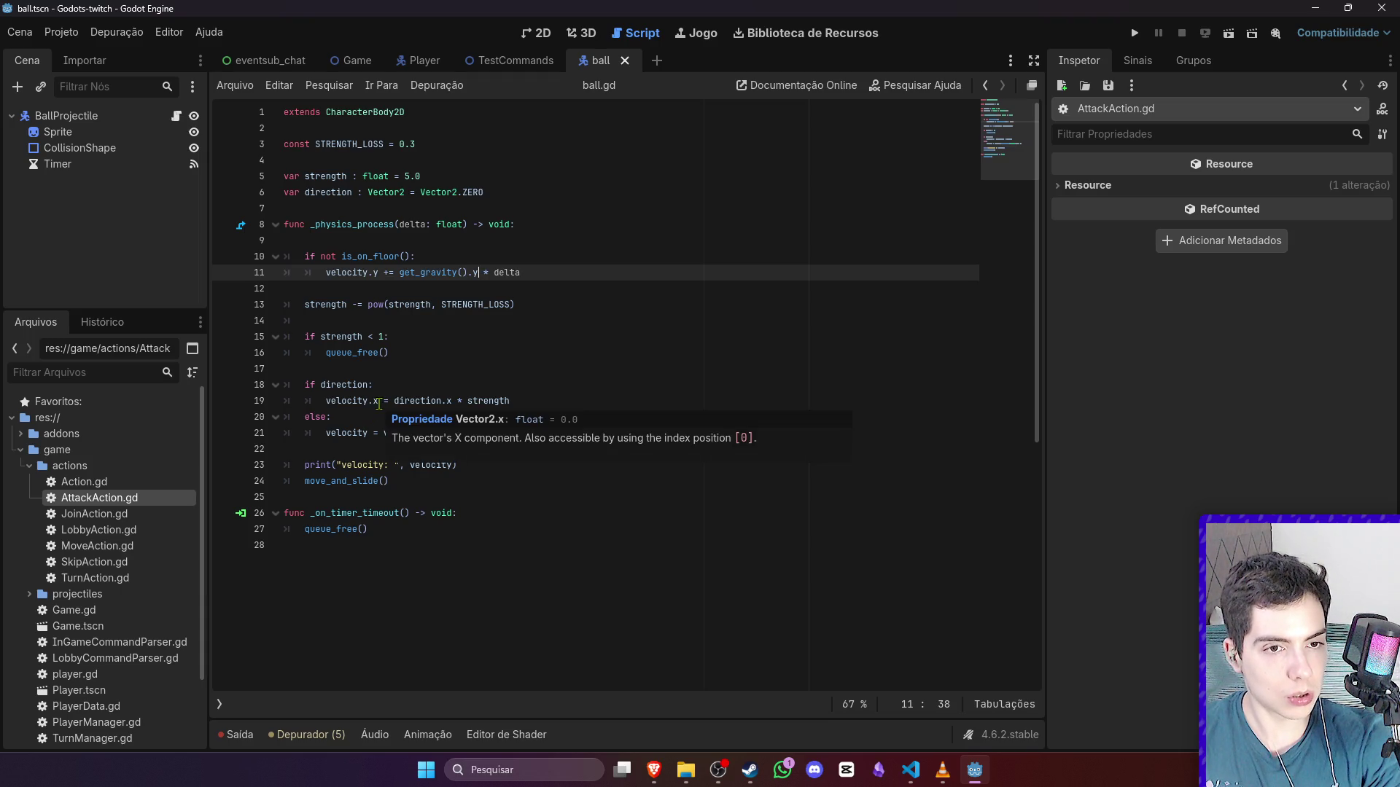
pyautogui.doubleClick(378, 404)
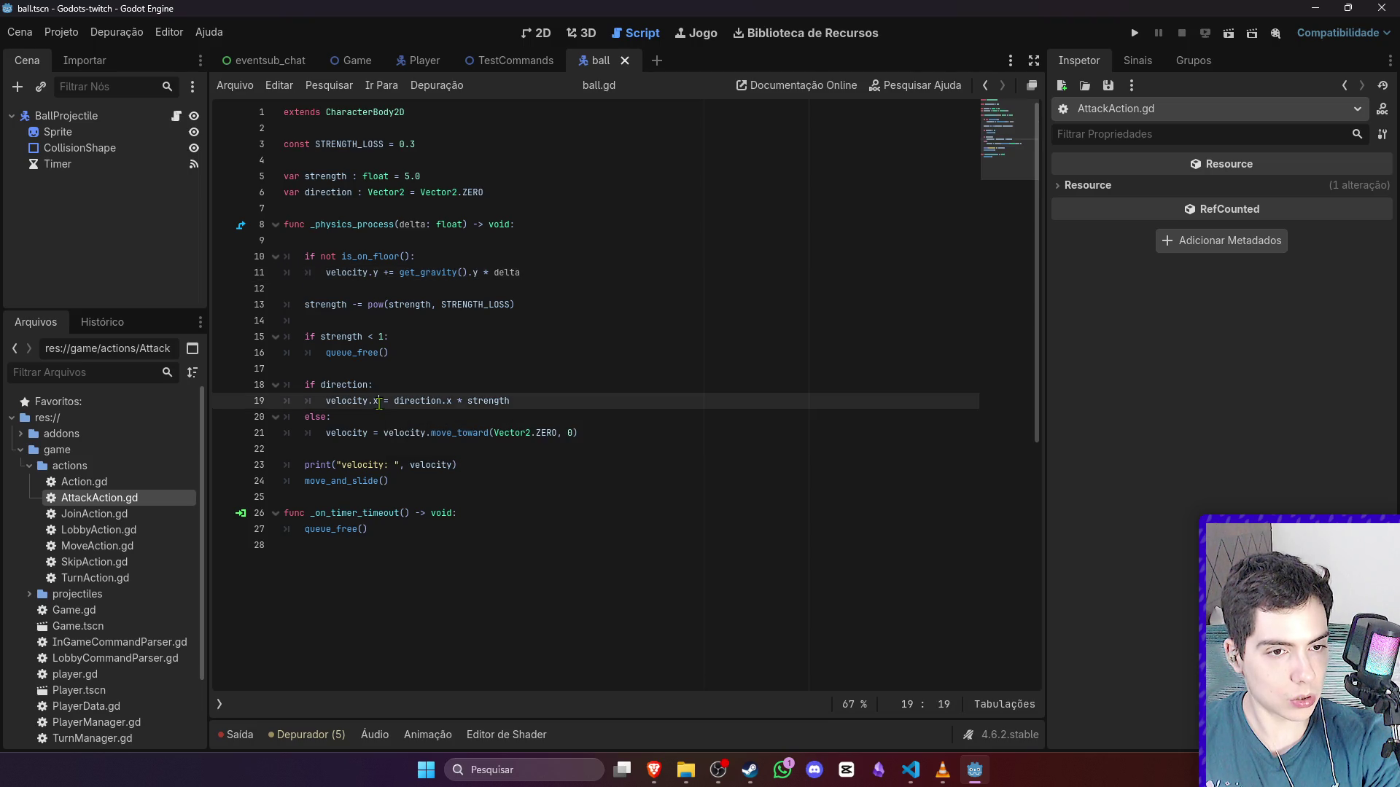
pyautogui.click(443, 384)
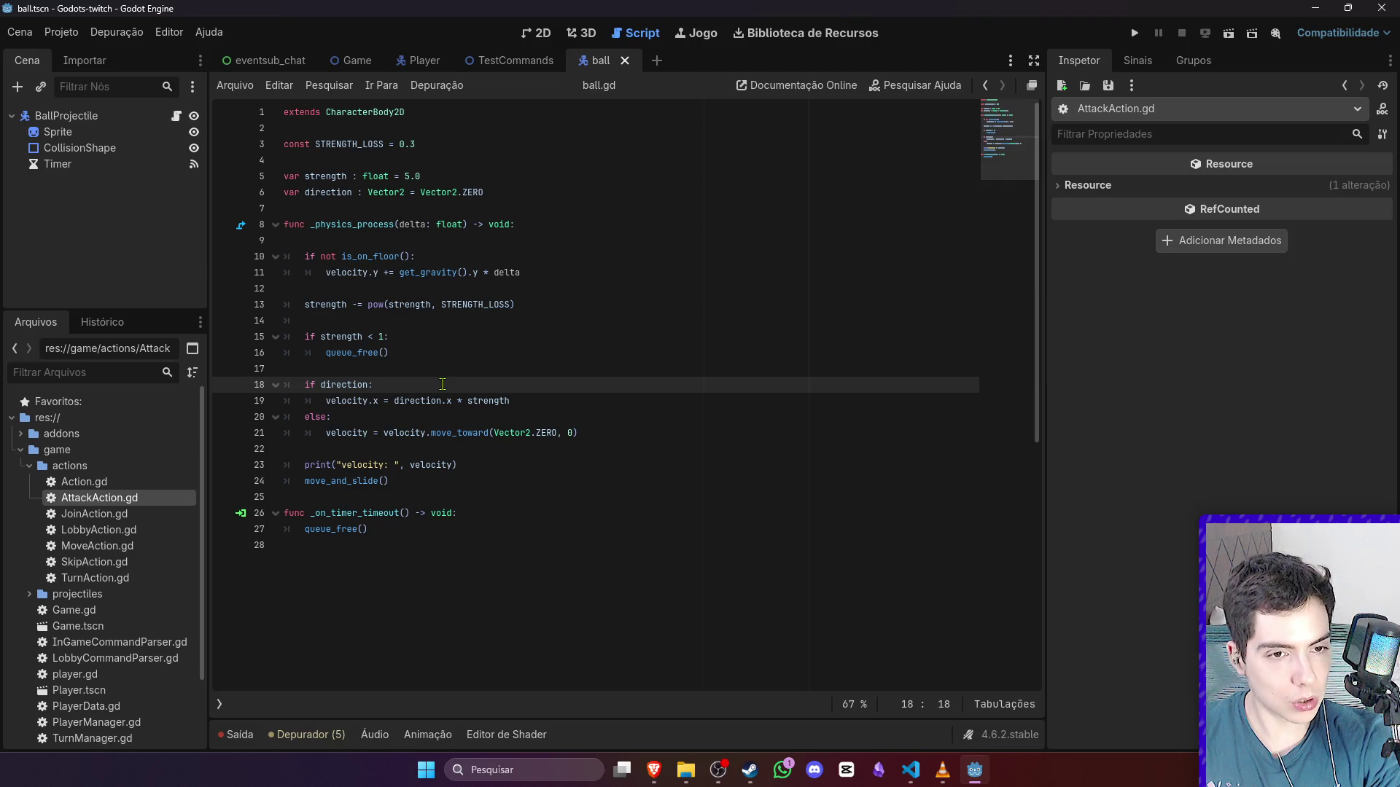
pyautogui.hotkey('ctrl', 's')
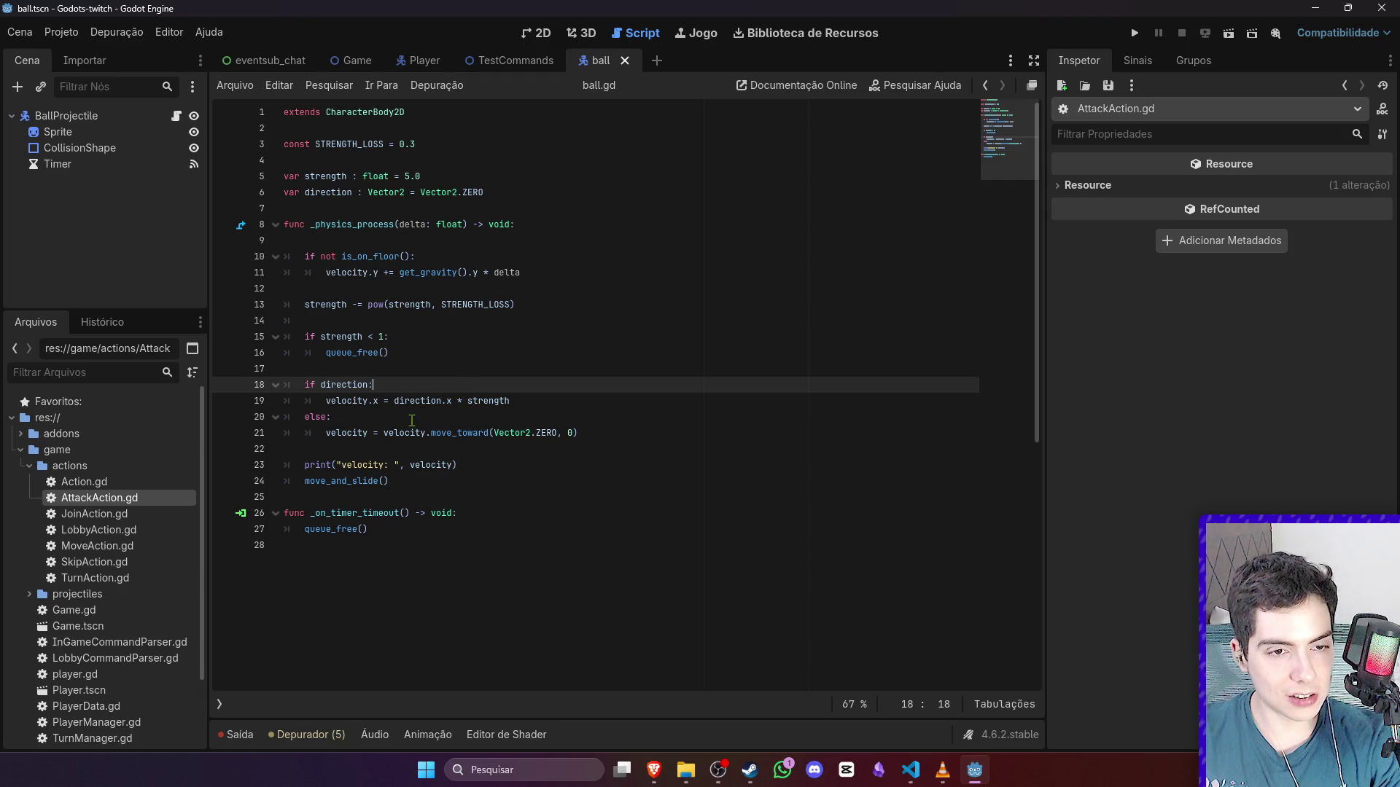
pyautogui.click(341, 69)
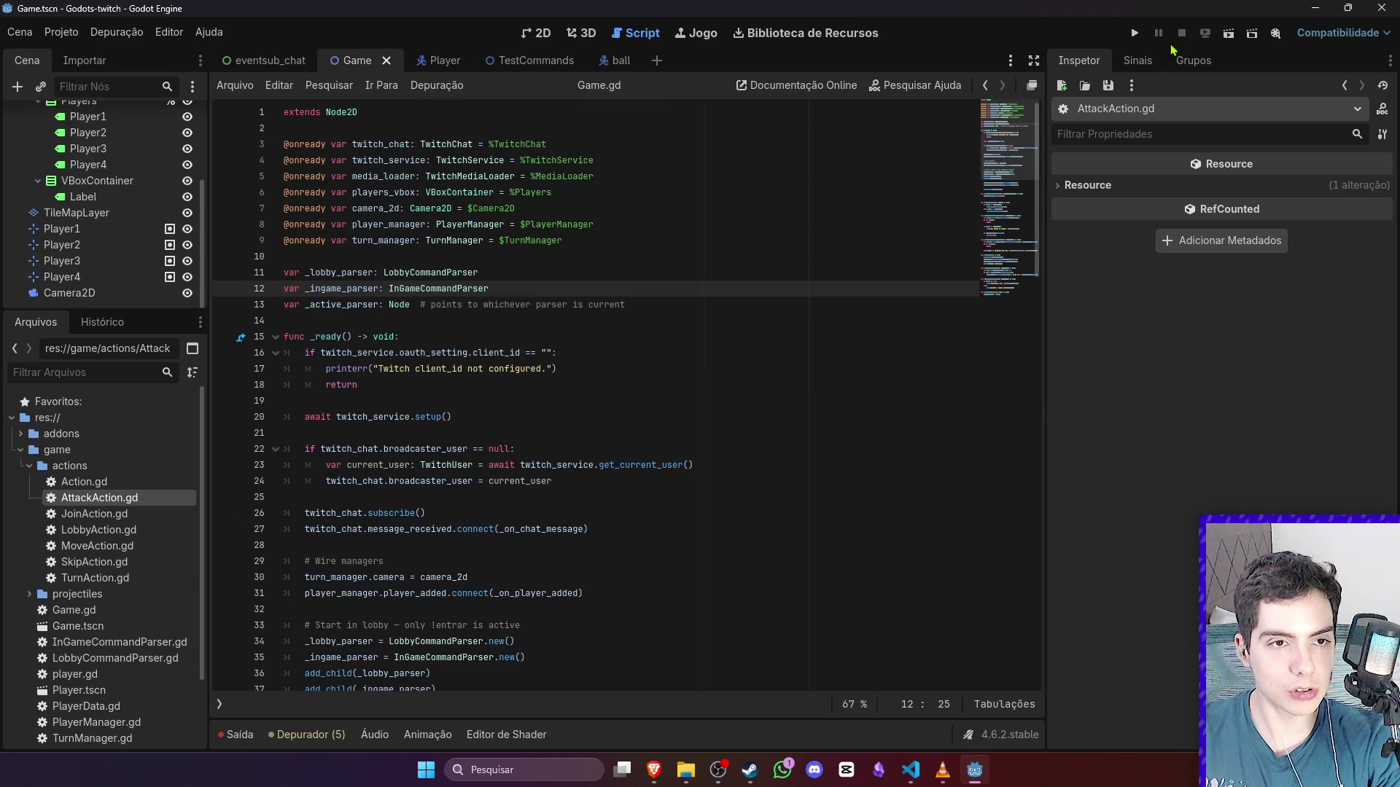
pyautogui.click(1228, 33)
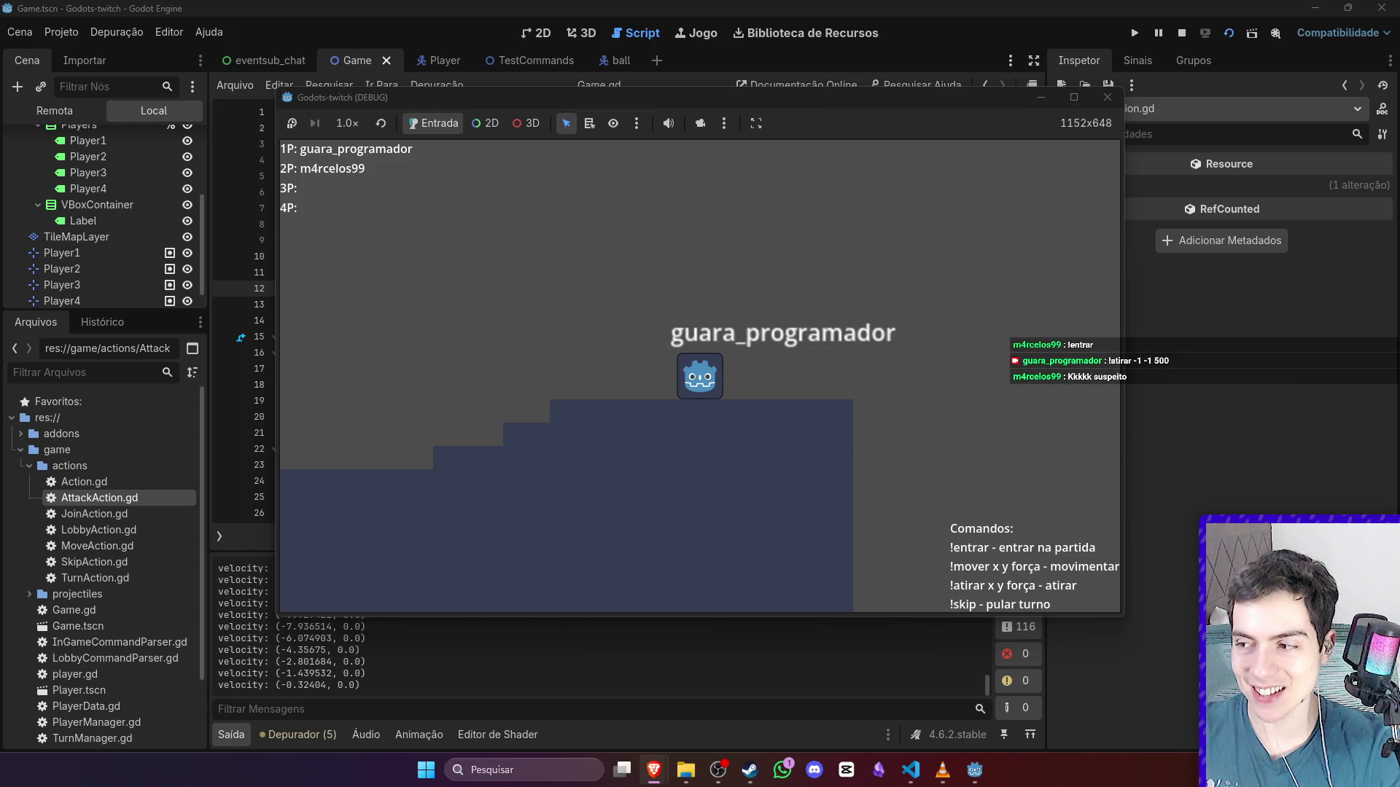
pyautogui.moveTo(987, 689); pyautogui.dragTo(986, 627)
pyautogui.moveTo(987, 580)
pyautogui.mouseDown()
pyautogui.moveTo(987, 563)
pyautogui.moveTo(987, 658)
pyautogui.moveTo(972, 675)
pyautogui.moveTo(972, 578)
pyautogui.moveTo(973, 693)
pyautogui.mouseUp()
pyautogui.click(1182, 33)
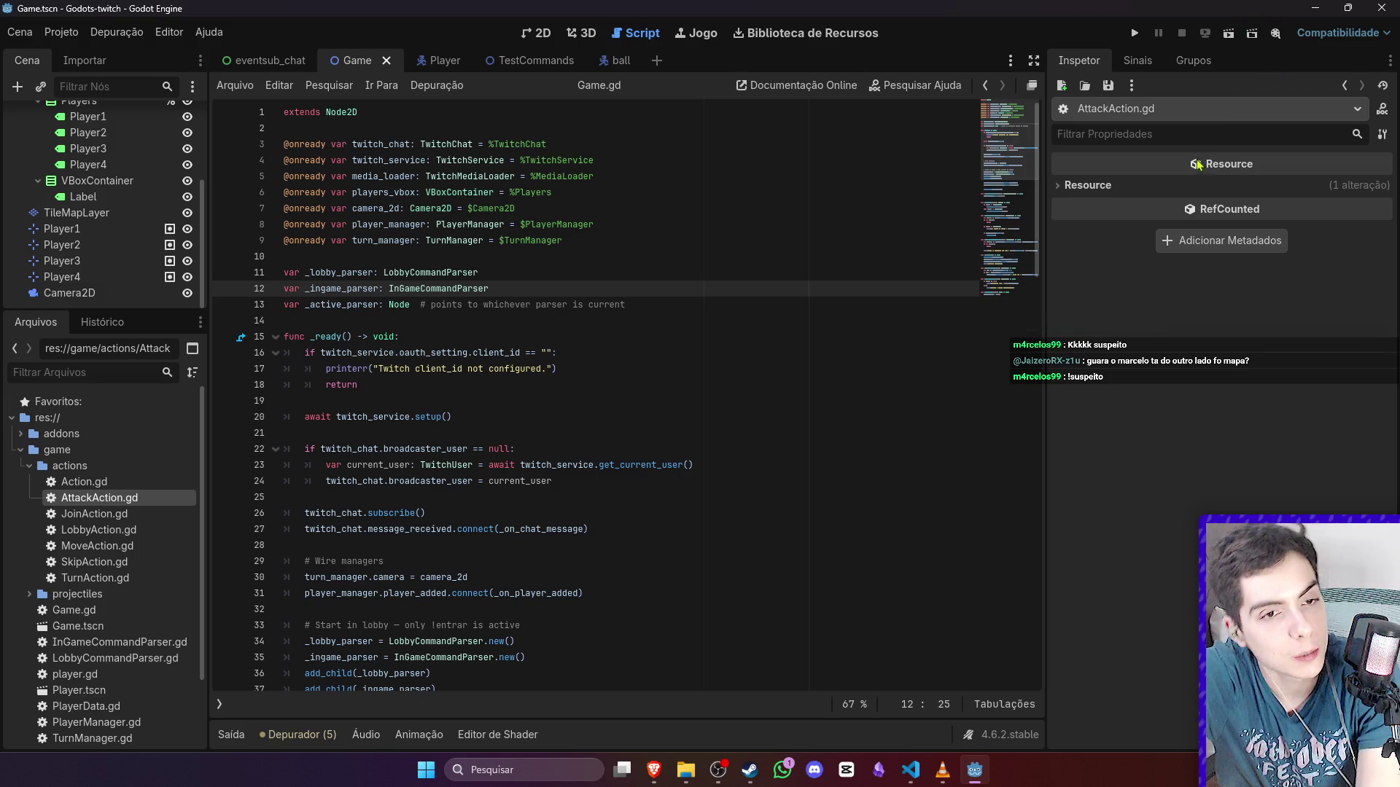
# Step: In the ball scene, choose Add Child Node on BallProjectile
pyautogui.moveTo(1190, 175)
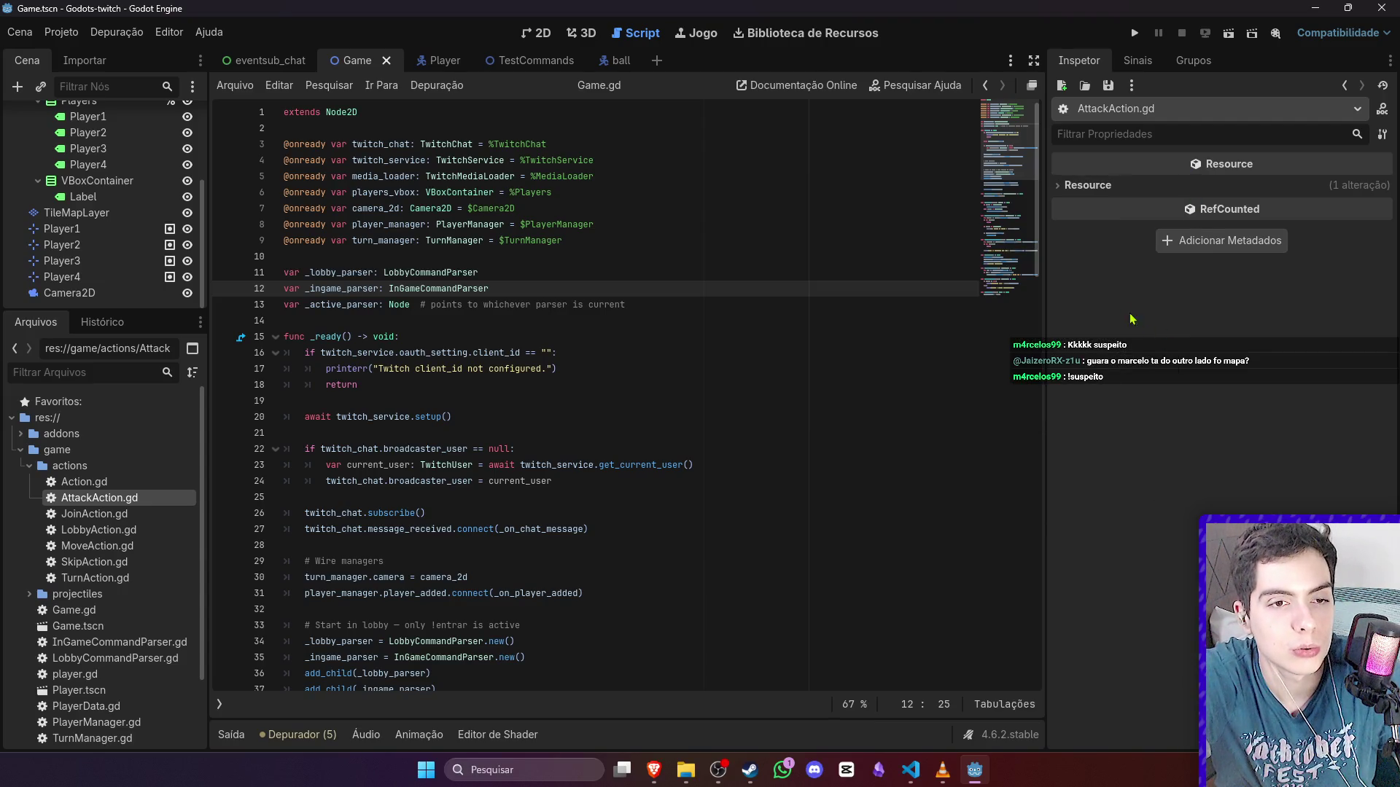
pyautogui.click(604, 68)
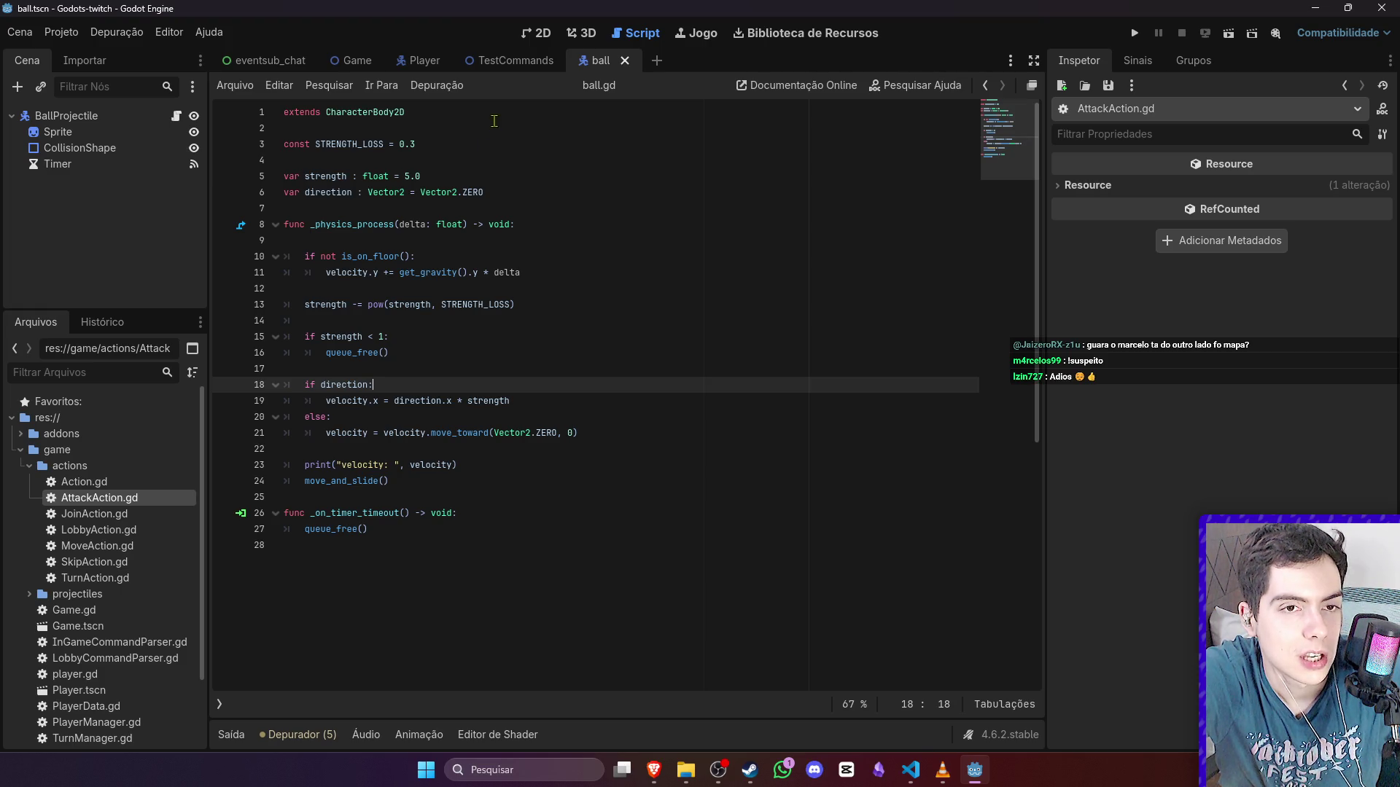
pyautogui.rightClick(99, 115)
pyautogui.click(149, 149)
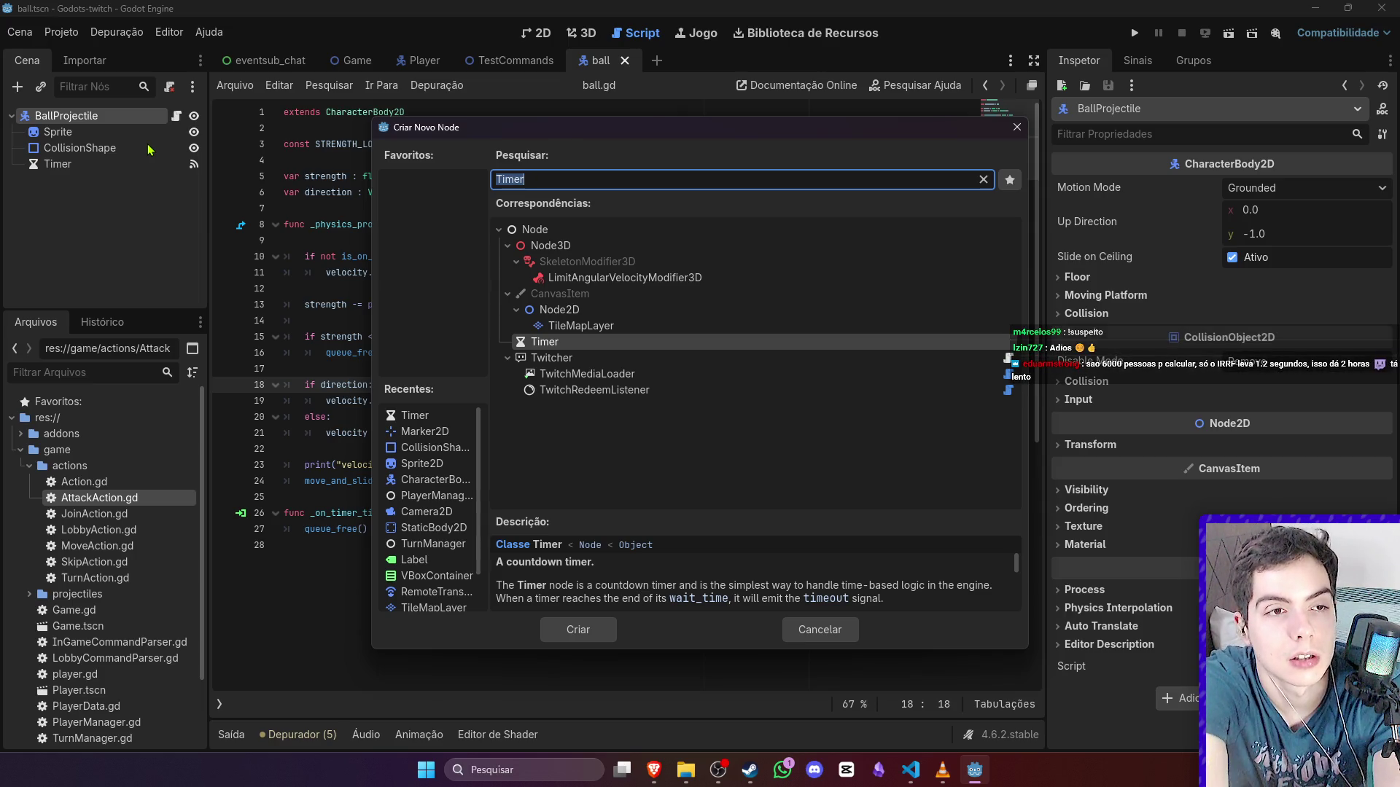
# Step: Add a RemoteTransform2D child under BallProjectile and save the ball scene
pyautogui.write('Remote')
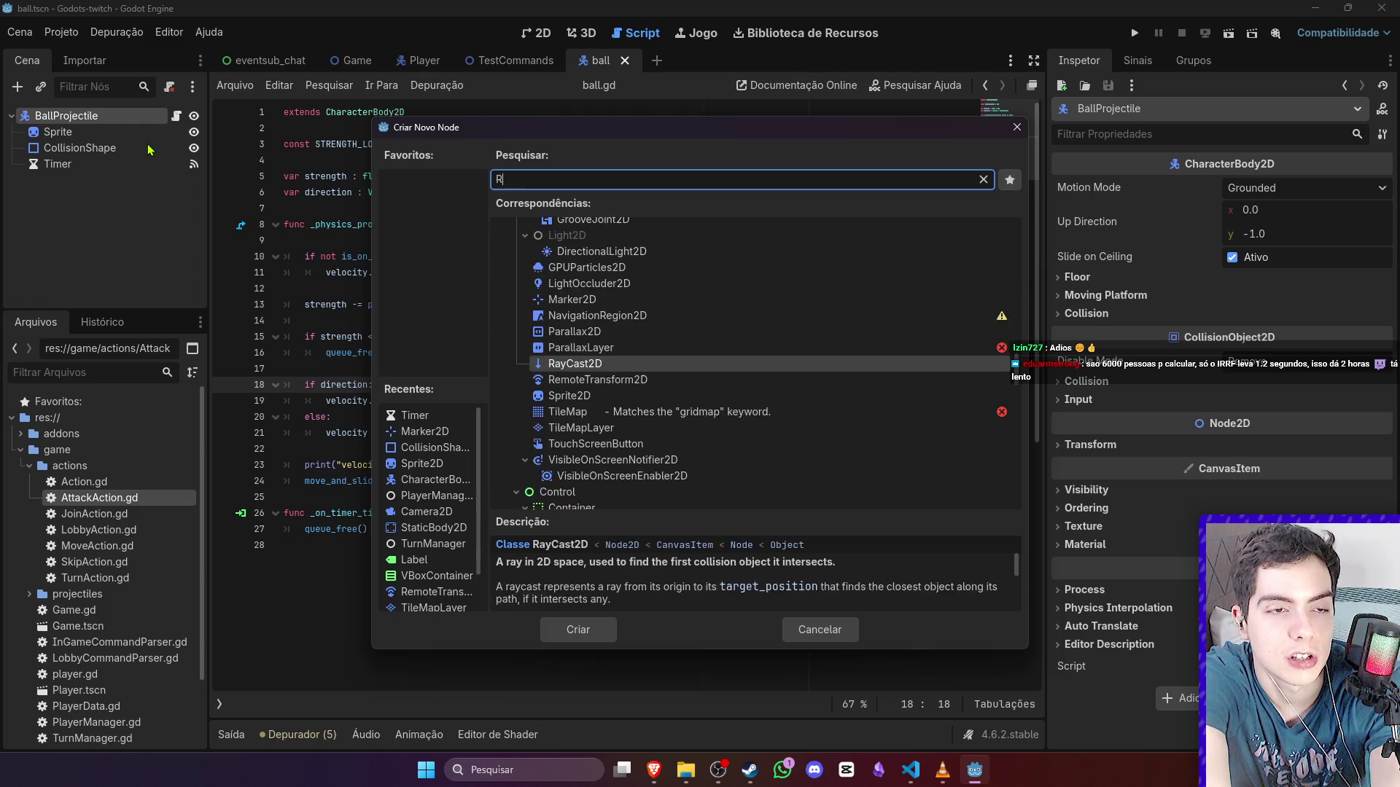
pyautogui.press('Return')
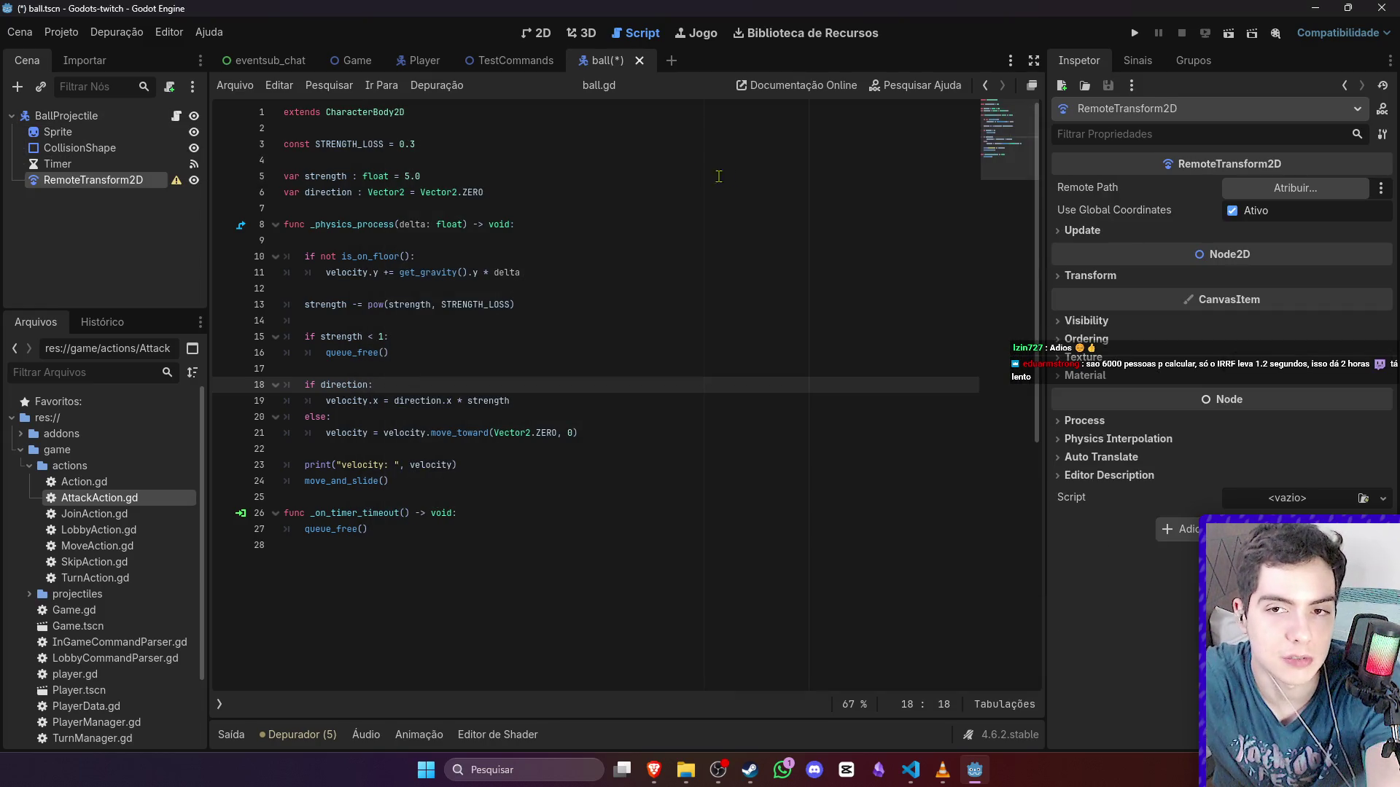
pyautogui.hotkey('ctrl', 's')
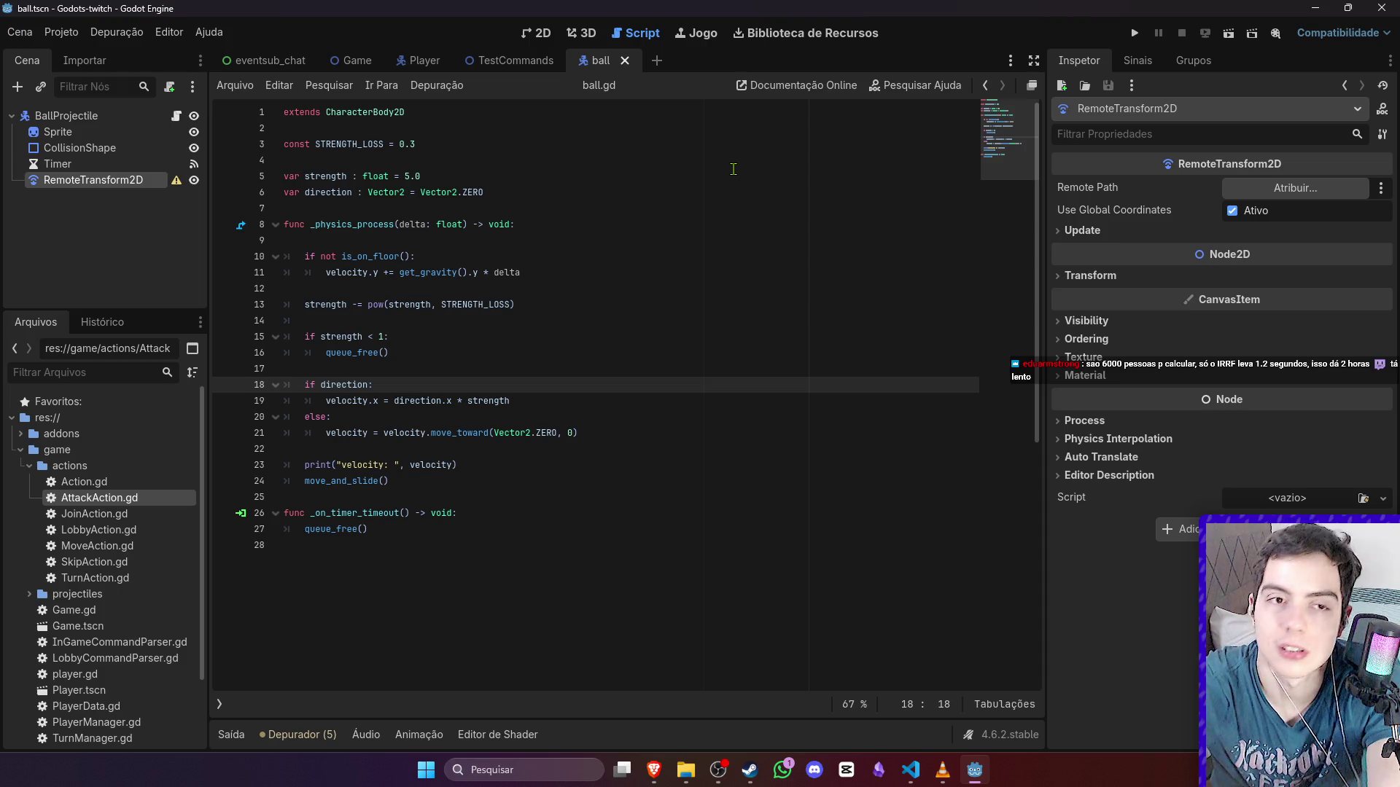
pyautogui.click(733, 170)
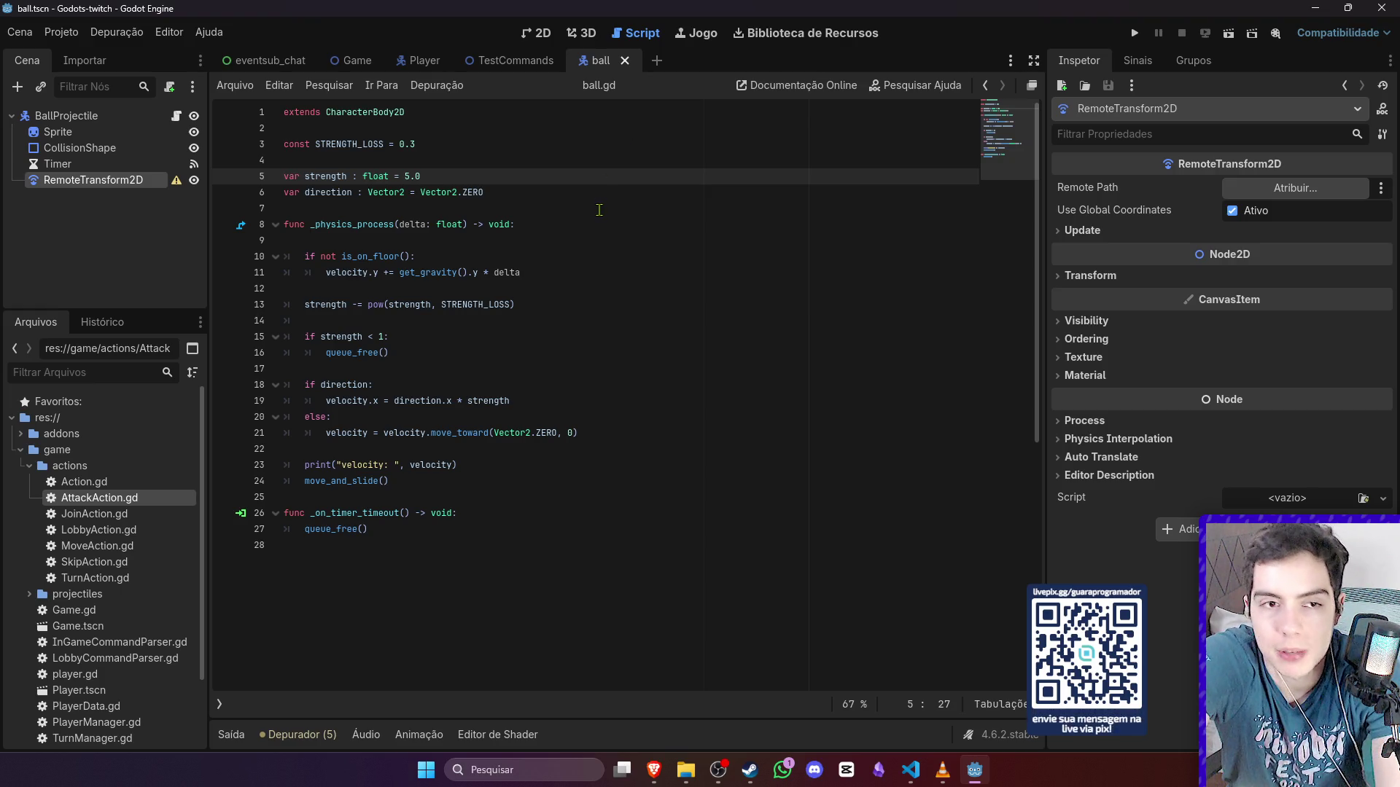
# Step: Delete the velocity print line 23 from ball.gd
pyautogui.tripleClick(467, 467)
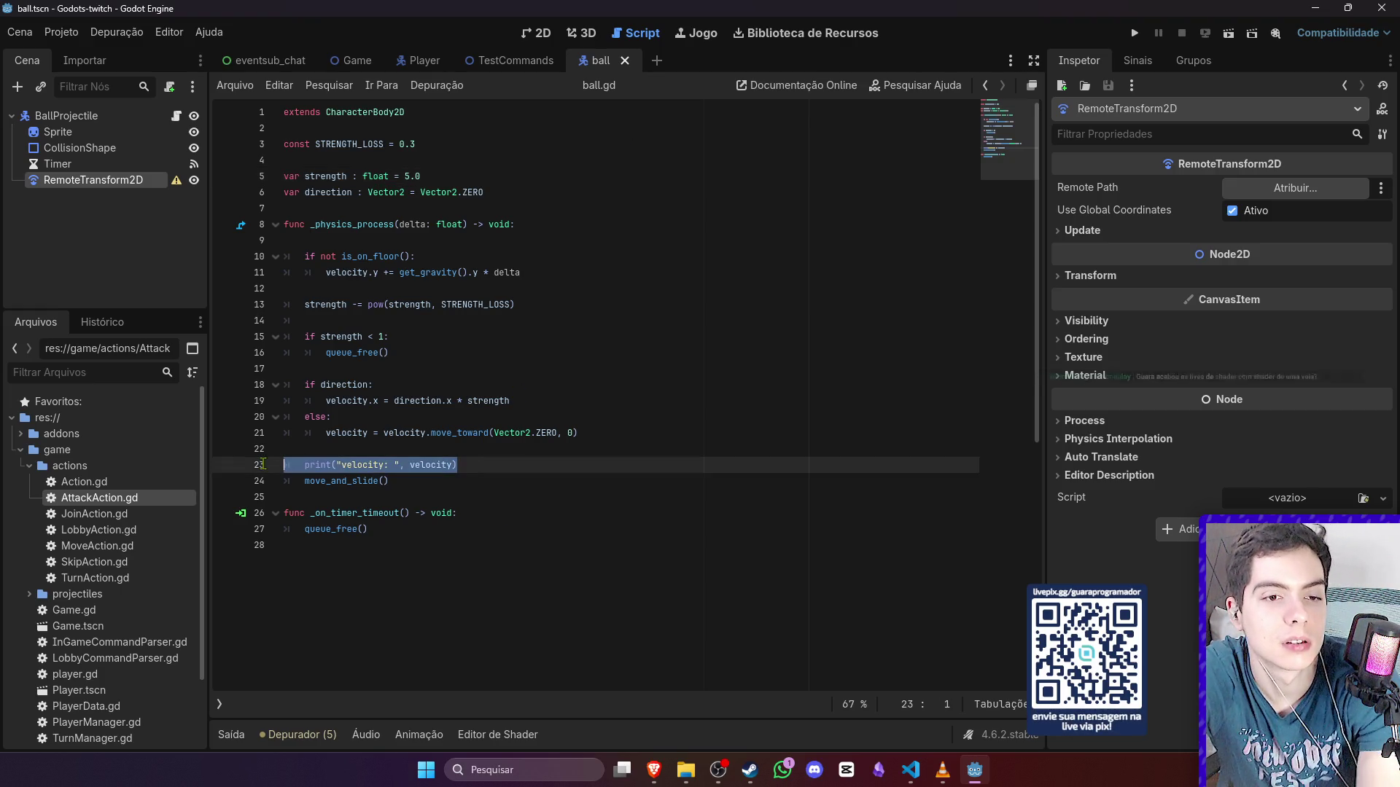
pyautogui.press('BackSpace')
pyautogui.click(590, 305)
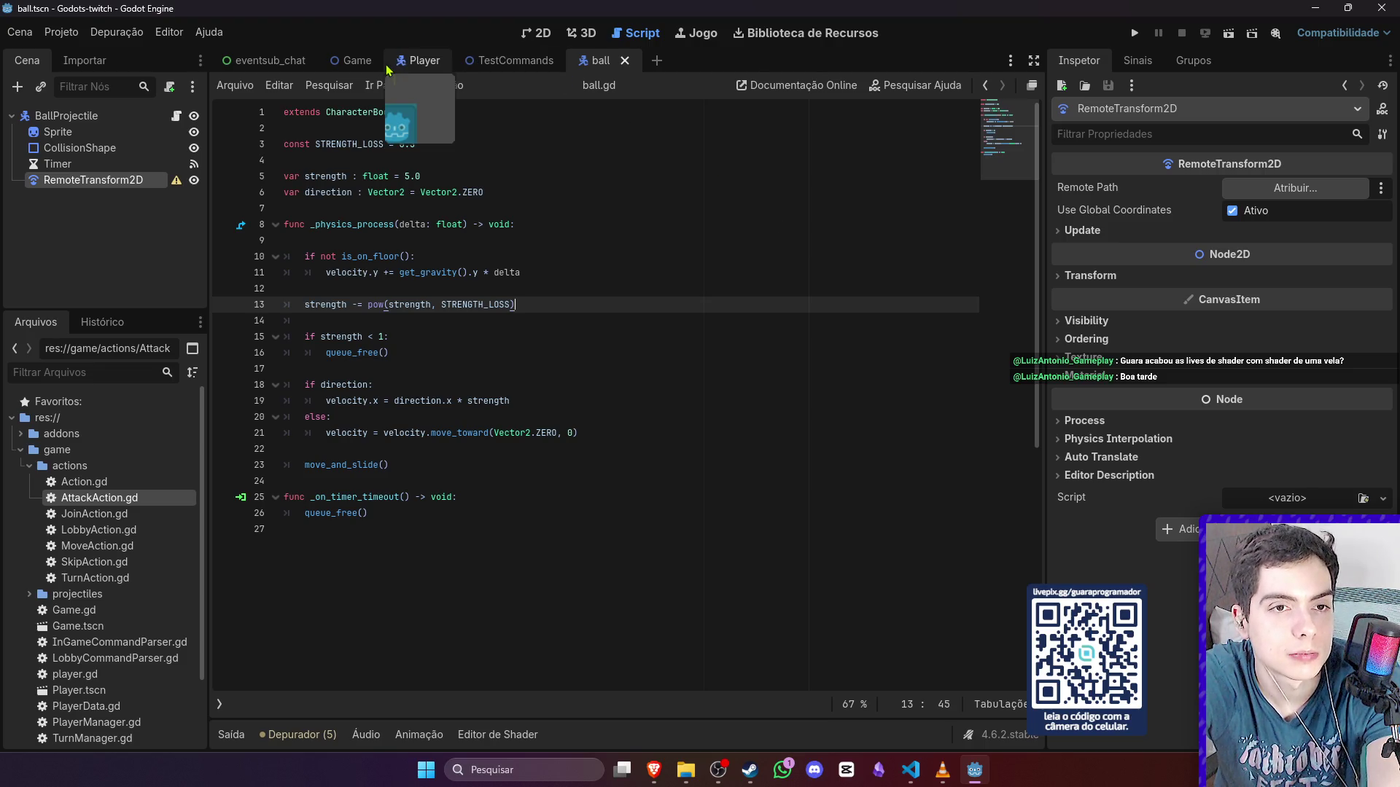
# Step: Copy the set_camera function (lines 50–51) from player.gd, then return to the ball scene
pyautogui.click(412, 64)
pyautogui.scroll(6, 568, 452)
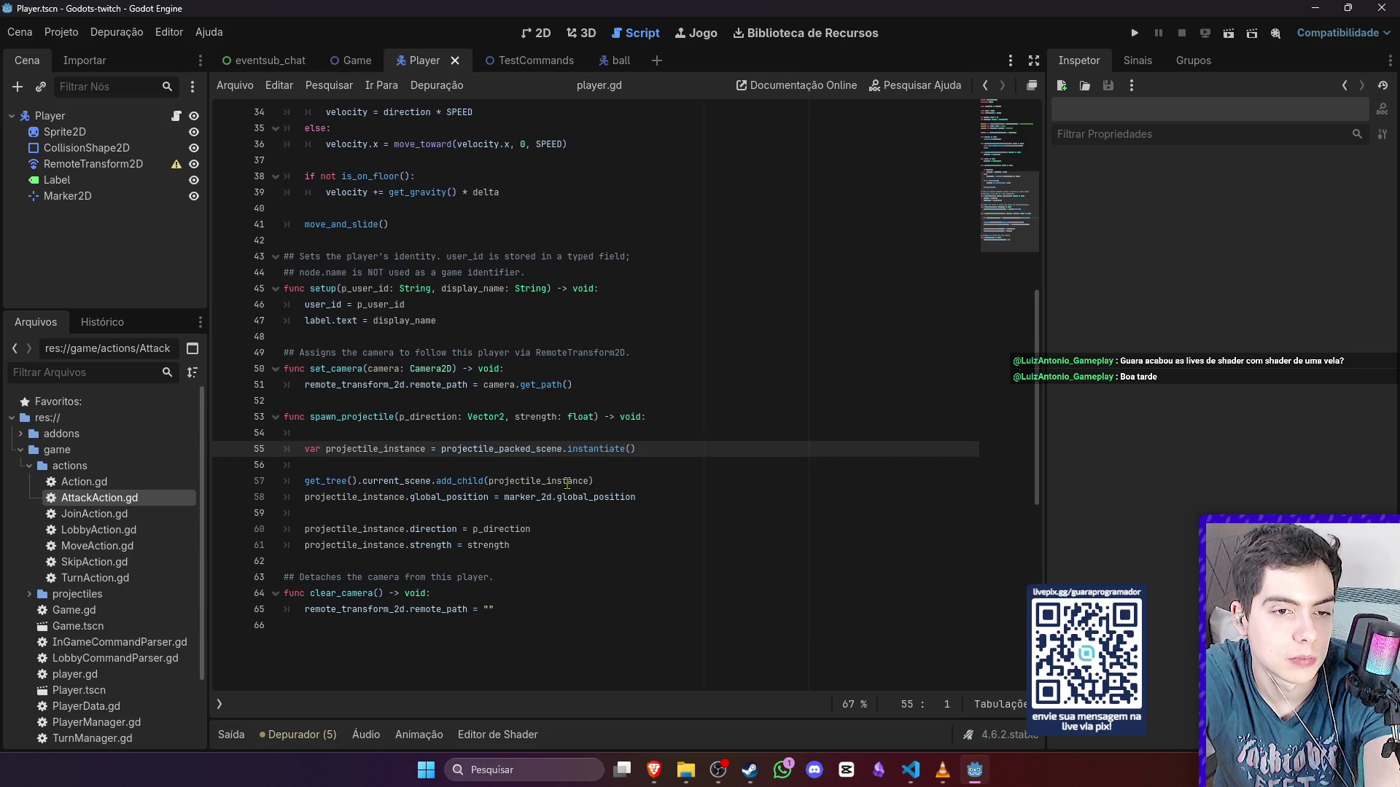
pyautogui.click(552, 515)
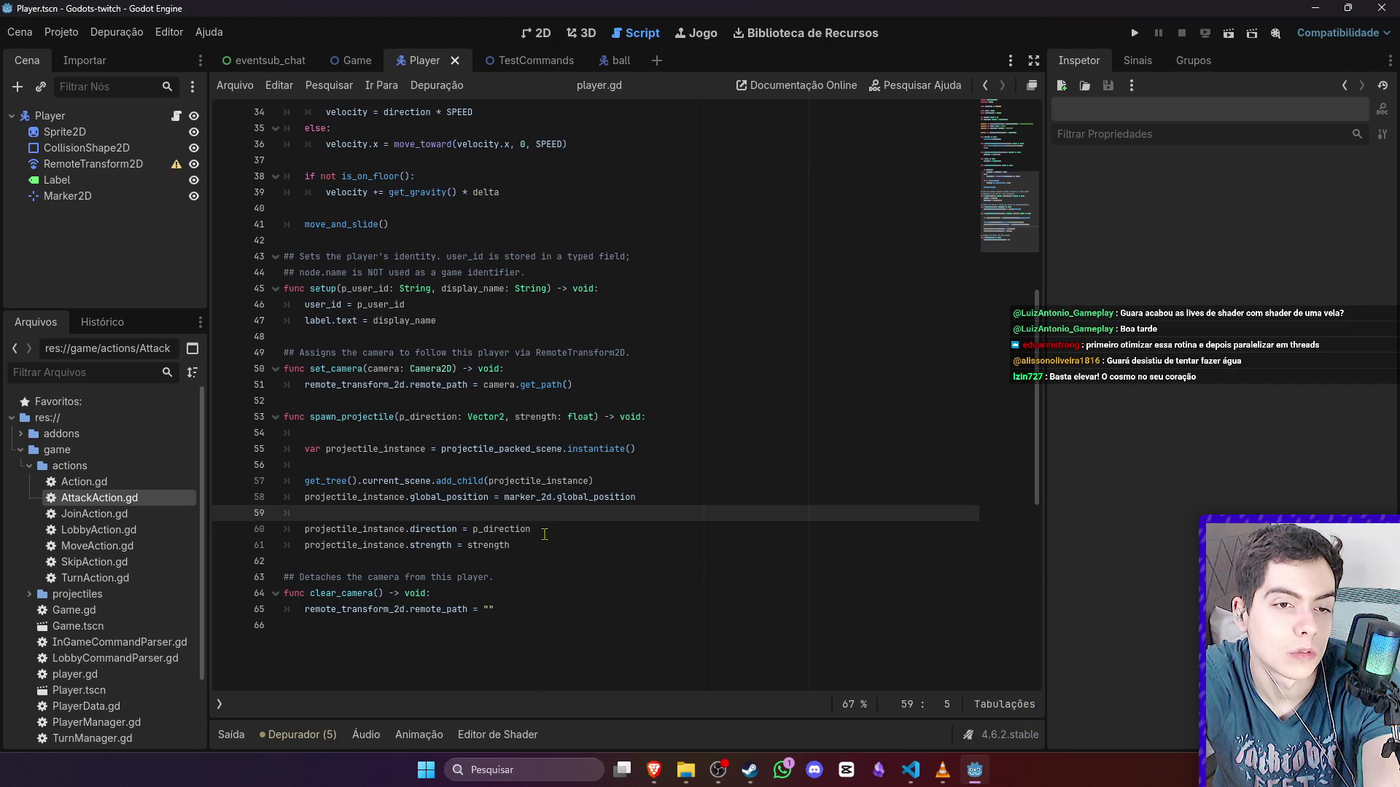
pyautogui.click(548, 547)
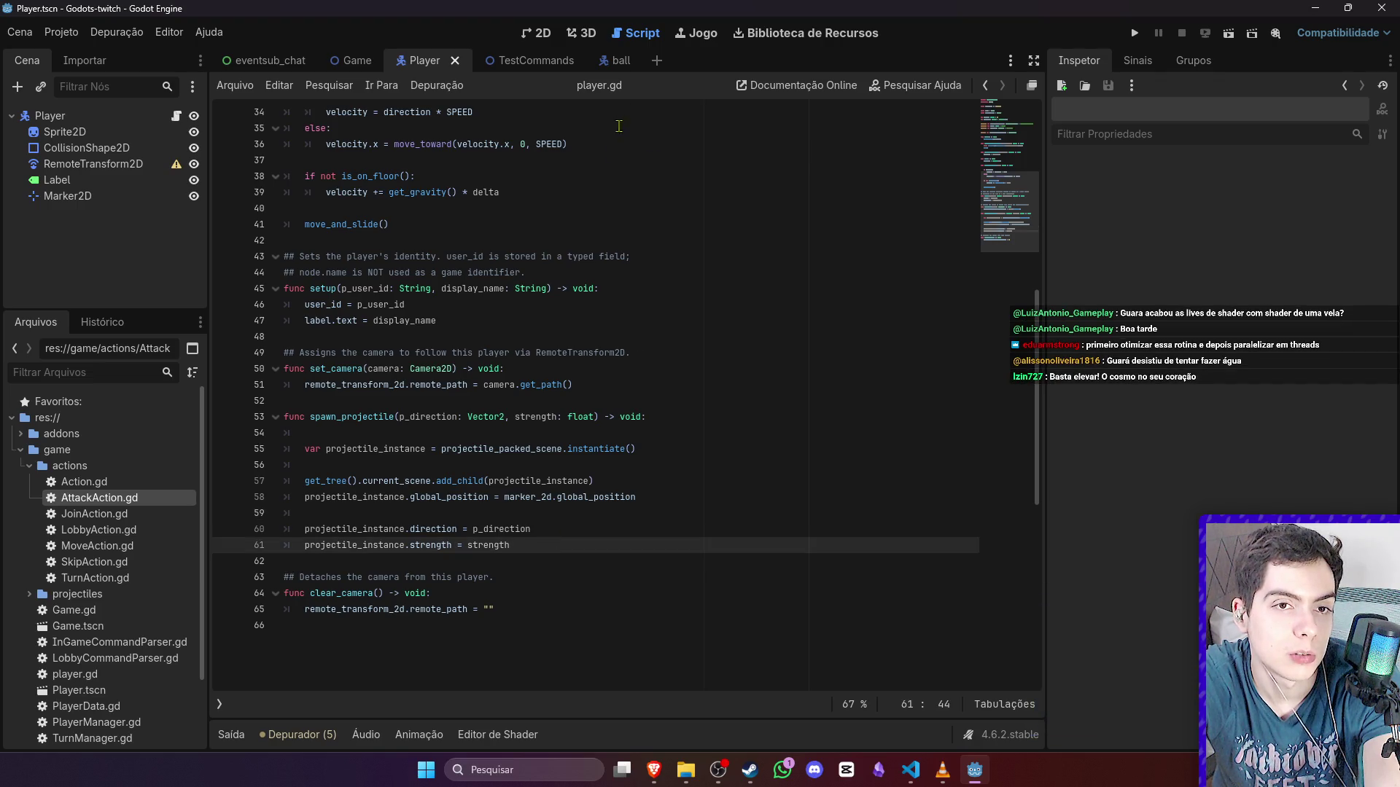
pyautogui.click(345, 371)
pyautogui.moveTo(628, 392); pyautogui.dragTo(164, 369)
pyautogui.hotkey('ctrl', 'c')
pyautogui.click(600, 61)
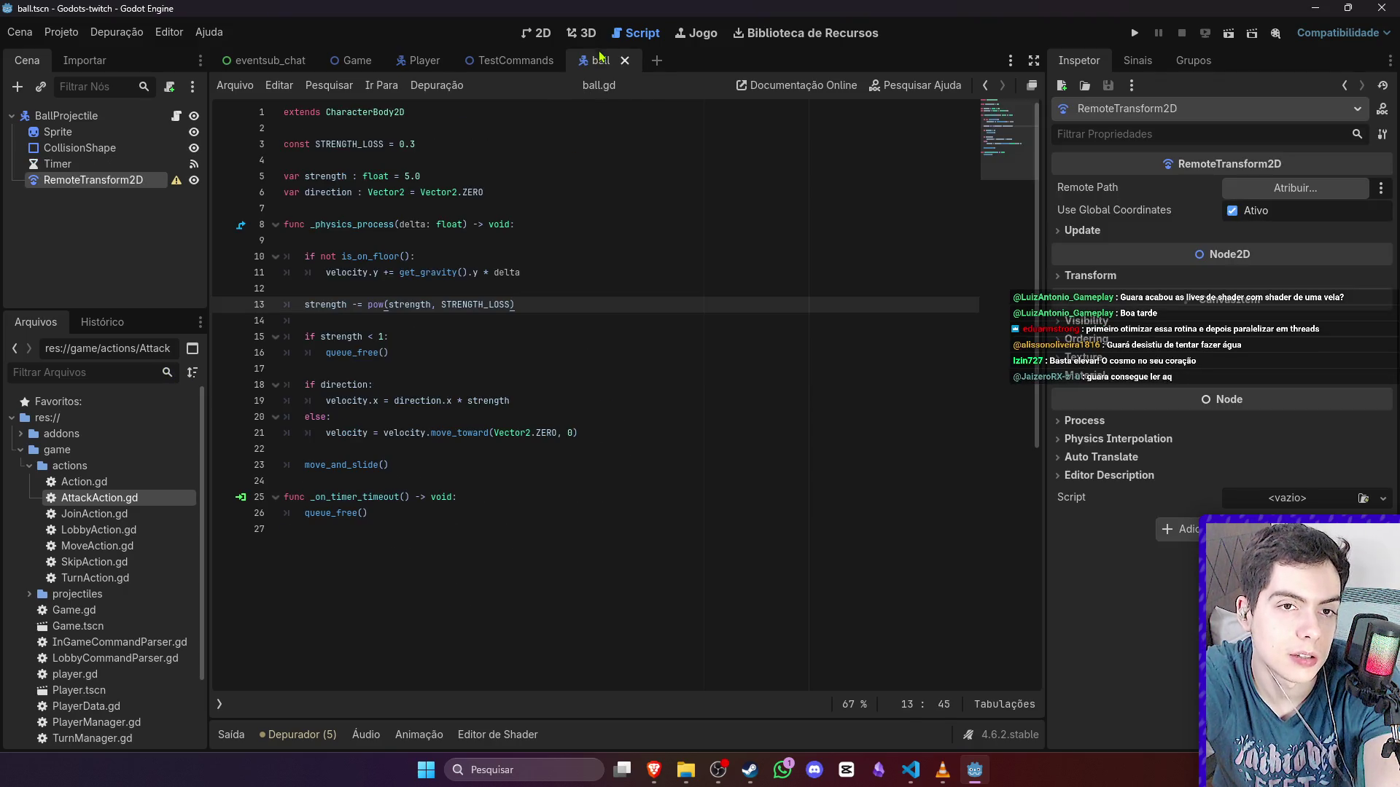
# Step: Paste set_camera into ball.gd, typed as camera: NodePath, without .get_path(), and save
pyautogui.click(430, 525)
pyautogui.press('Return')
pyautogui.hotkey('ctrl', 'v')
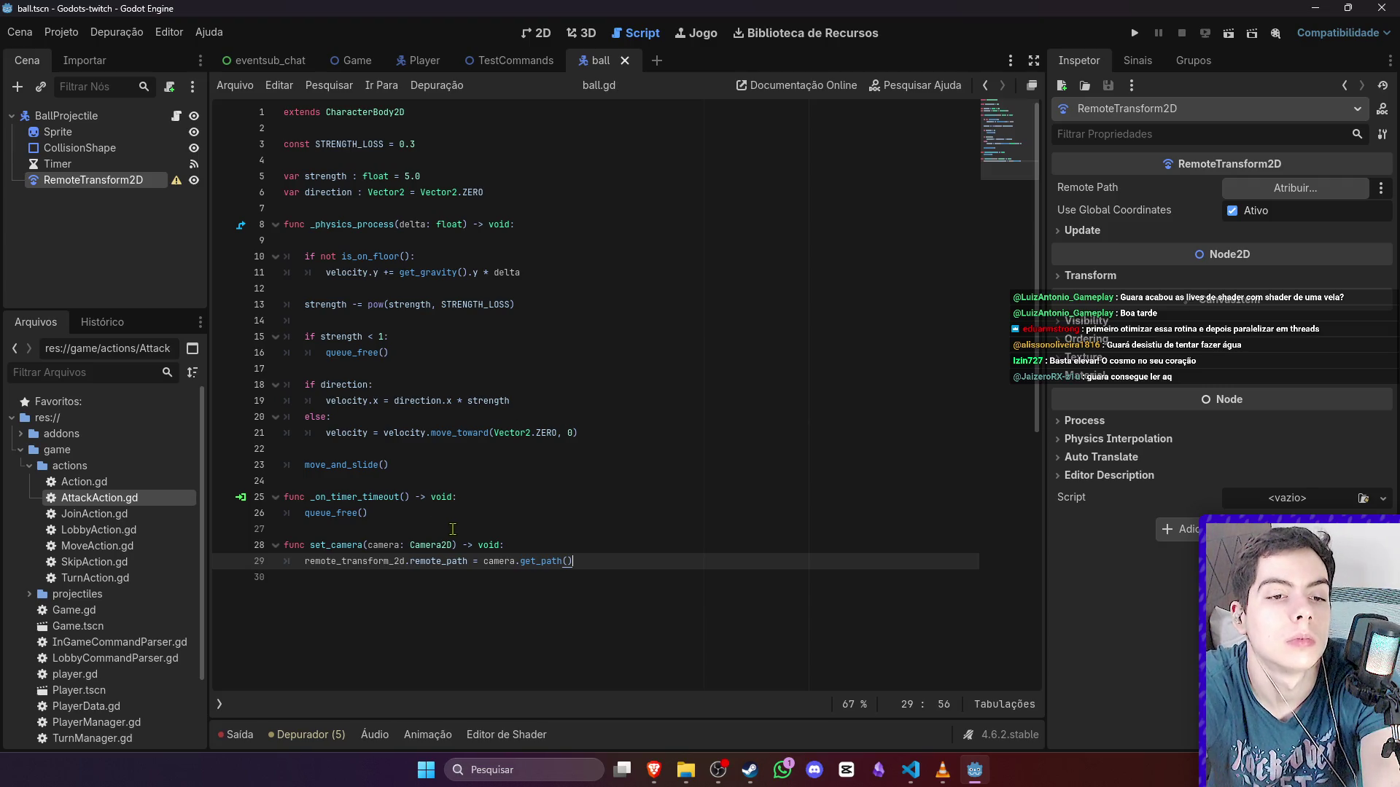
pyautogui.moveTo(453, 546); pyautogui.dragTo(407, 546)
pyautogui.write('Node')
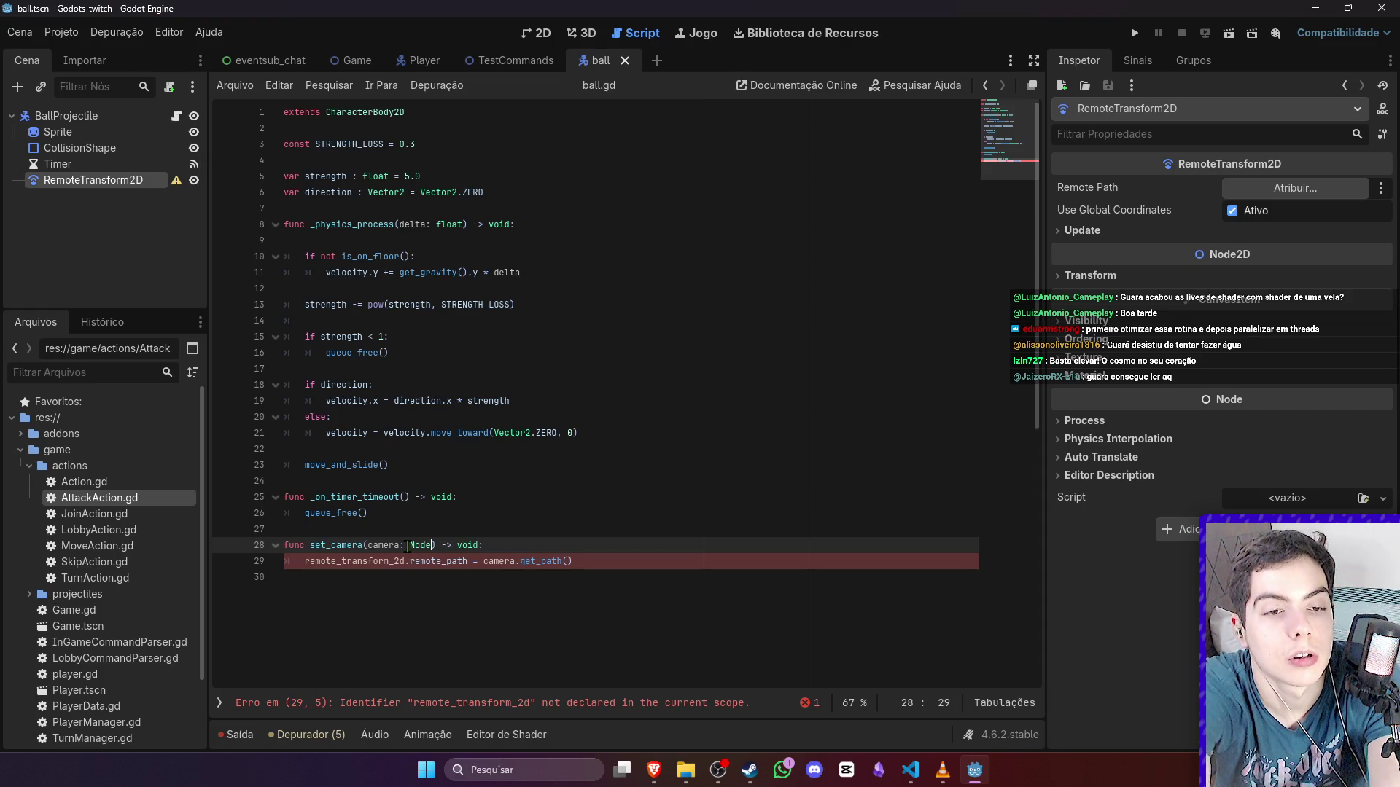
pyautogui.write('Path')
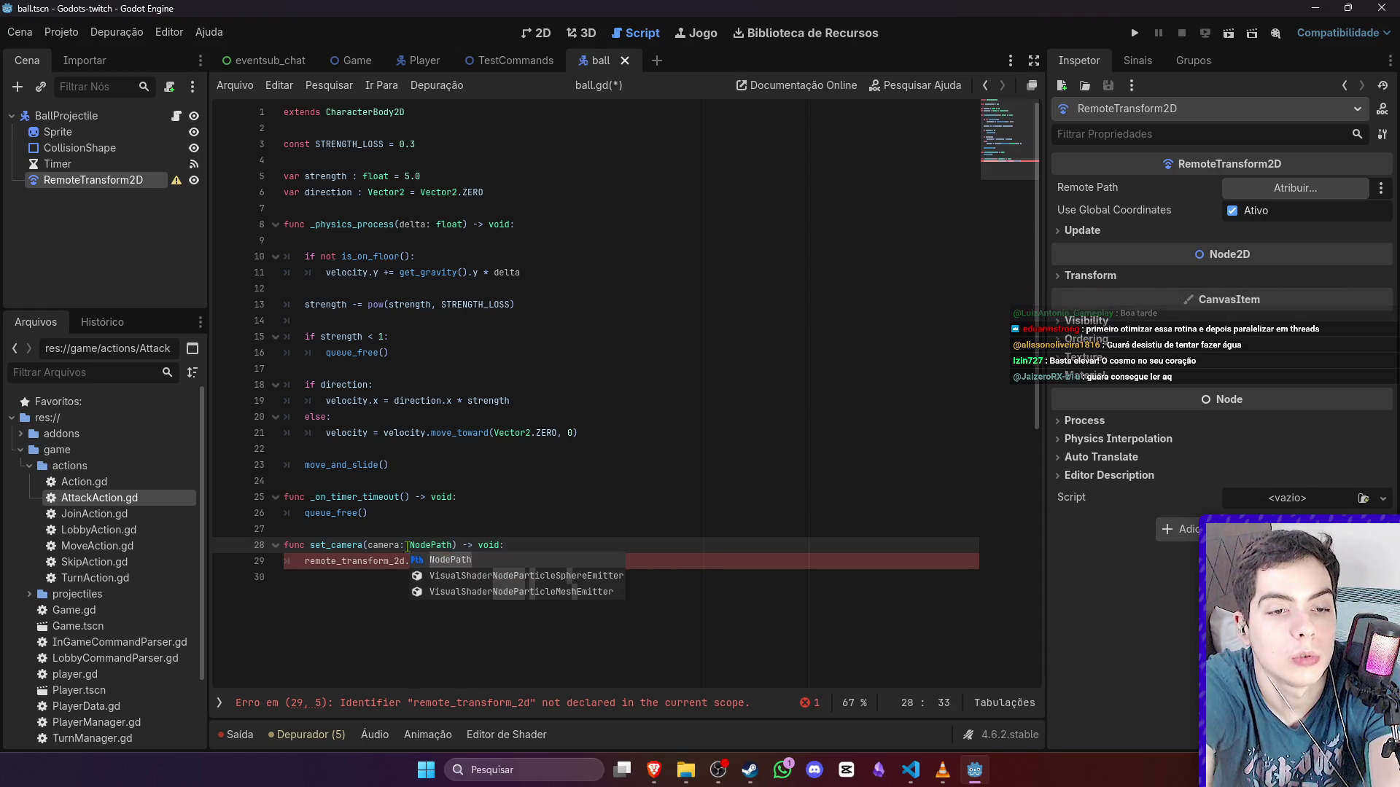
pyautogui.click(393, 522)
pyautogui.doubleClick(383, 546)
pyautogui.moveTo(576, 563); pyautogui.dragTo(518, 563)
pyautogui.press('BackSpace')
pyautogui.press('Up')
pyautogui.hotkey('ctrl', 's')
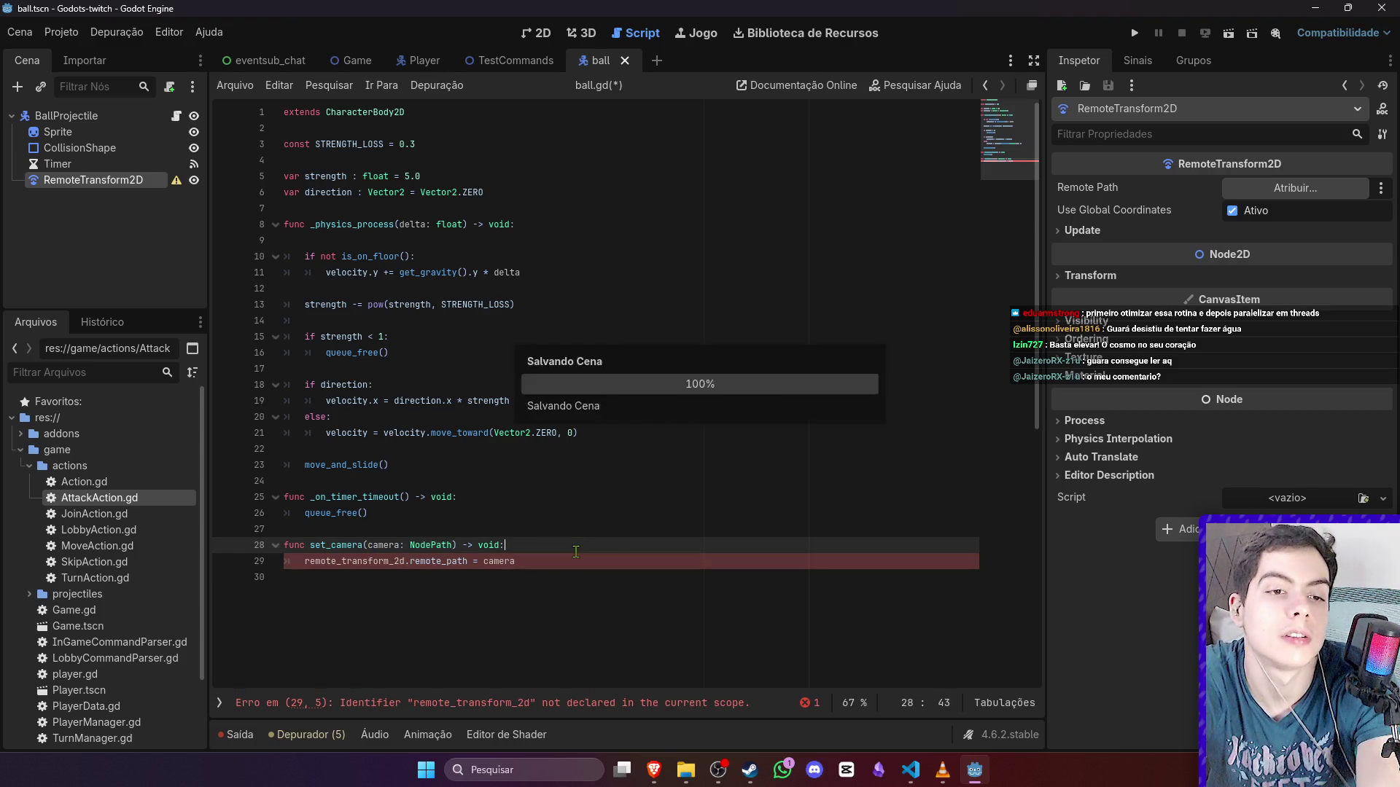
pyautogui.moveTo(128, 181); pyautogui.dragTo(337, 212)
pyautogui.press('Up')
pyautogui.press('Return')
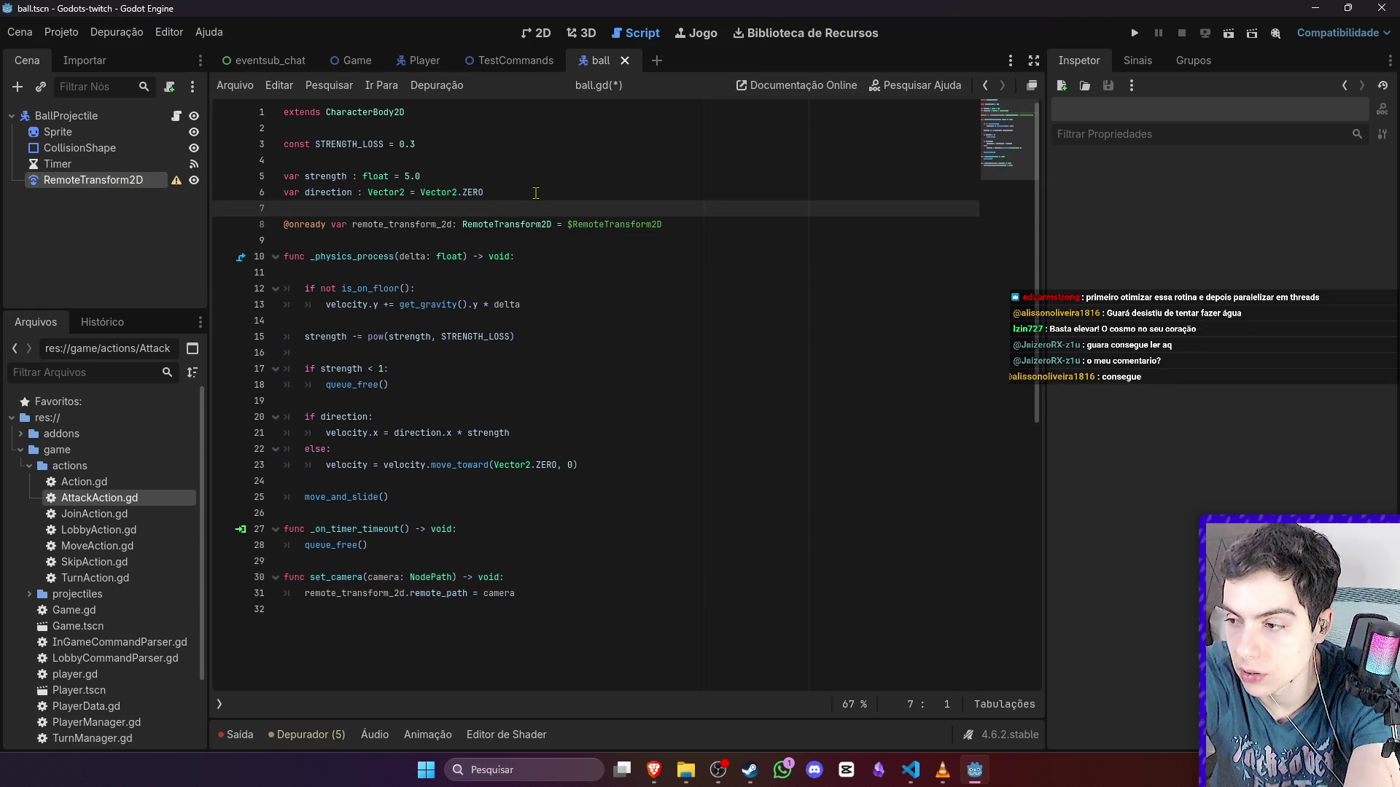
pyautogui.click(548, 224)
pyautogui.hotkey('ctrl', 's')
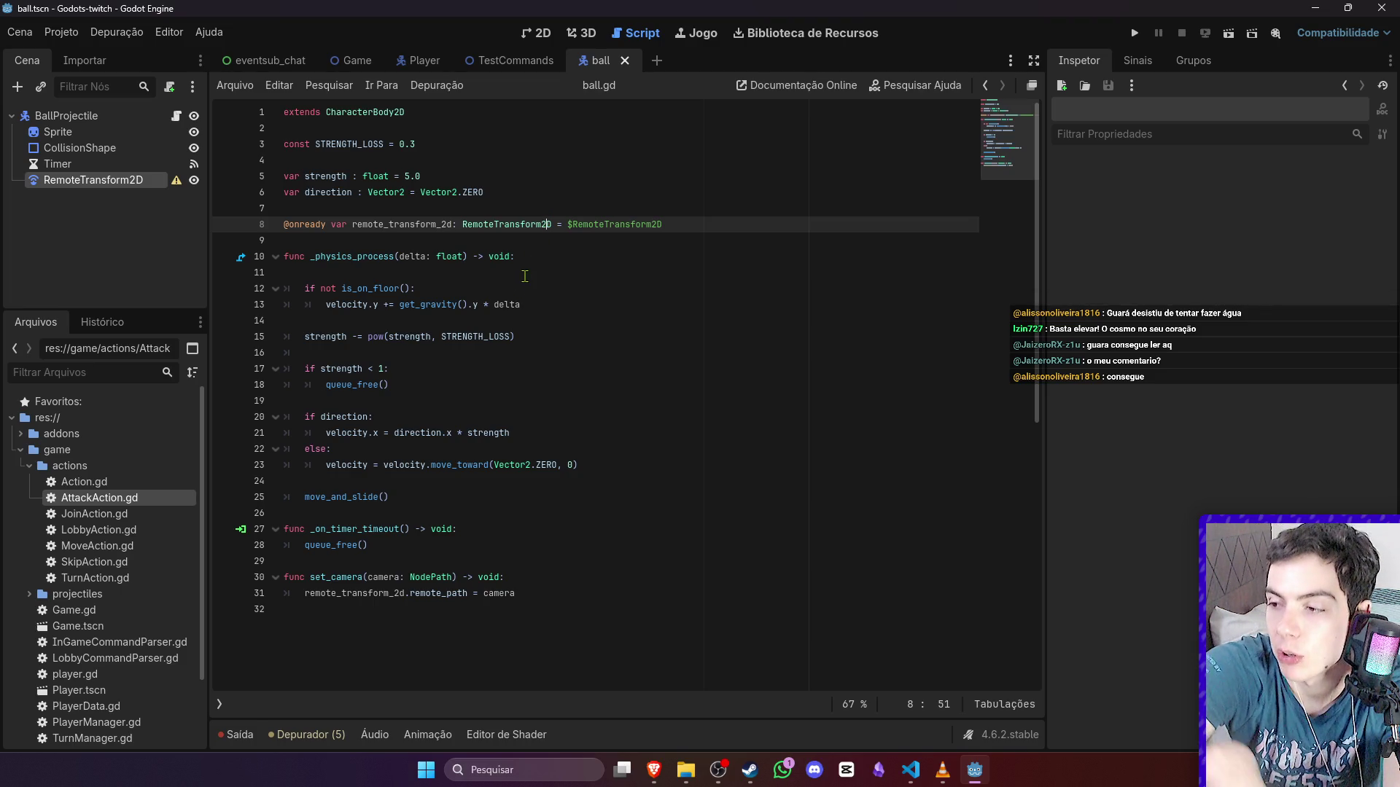
# Step: Save the ball scene and bring up player.gd
pyautogui.click(532, 283)
pyautogui.hotkey('ctrl', 's')
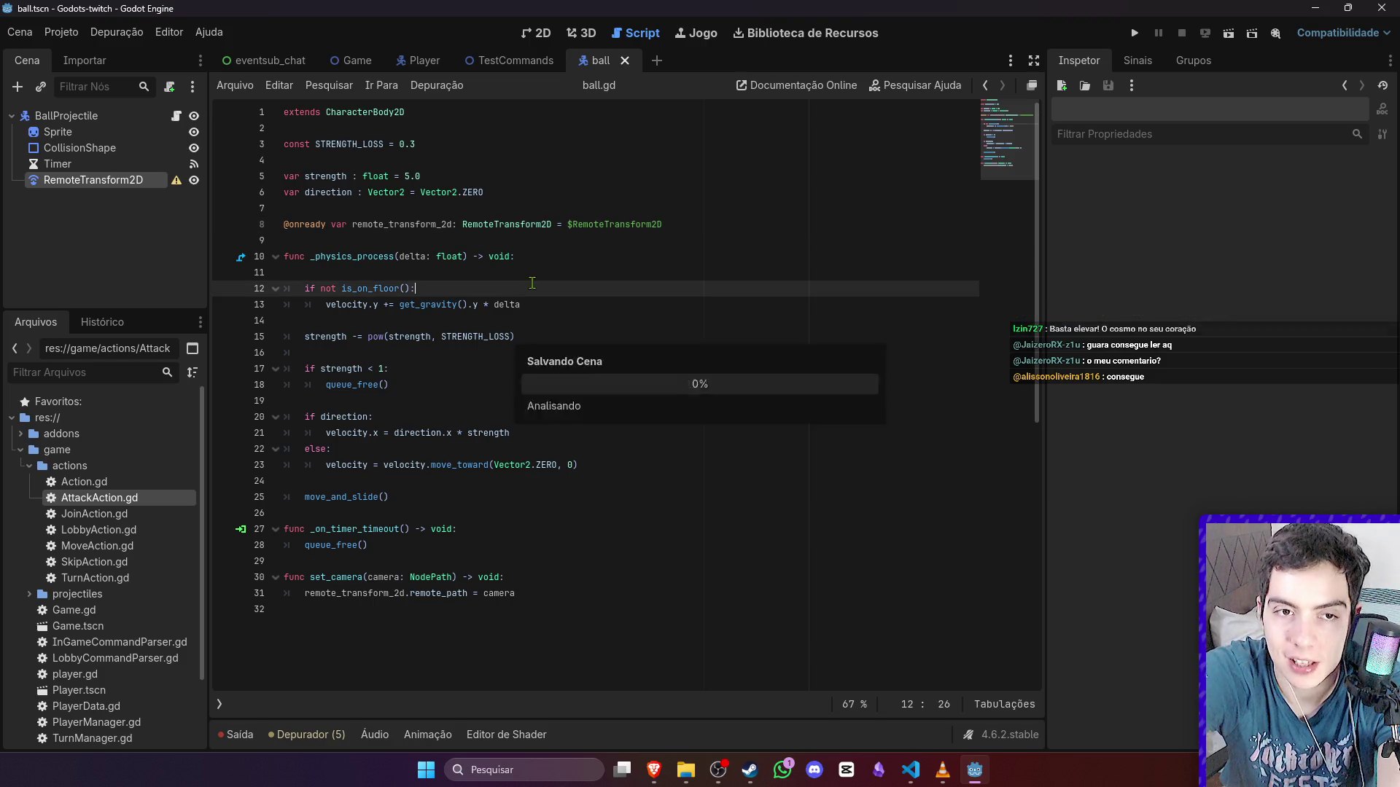
pyautogui.click(510, 368)
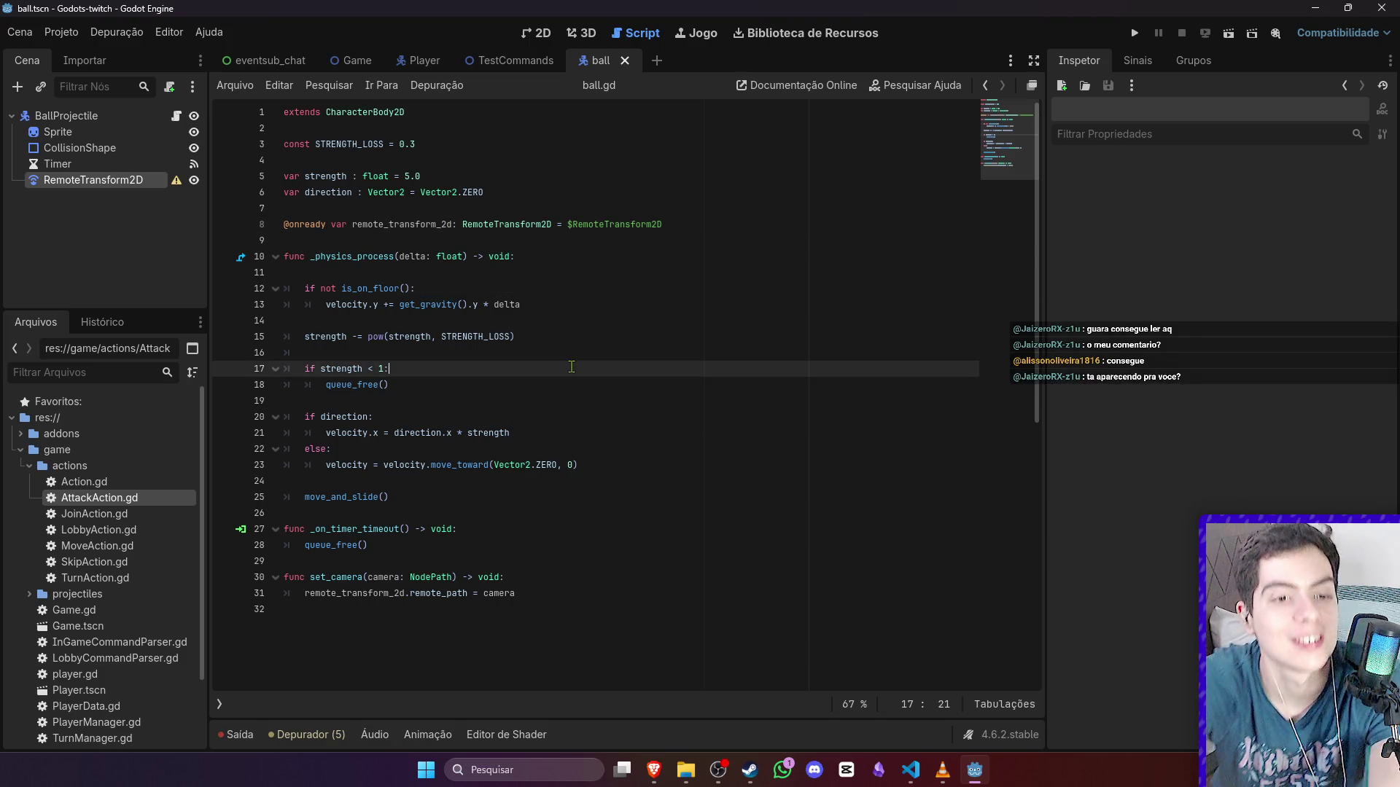
pyautogui.click(489, 224)
pyautogui.click(489, 256)
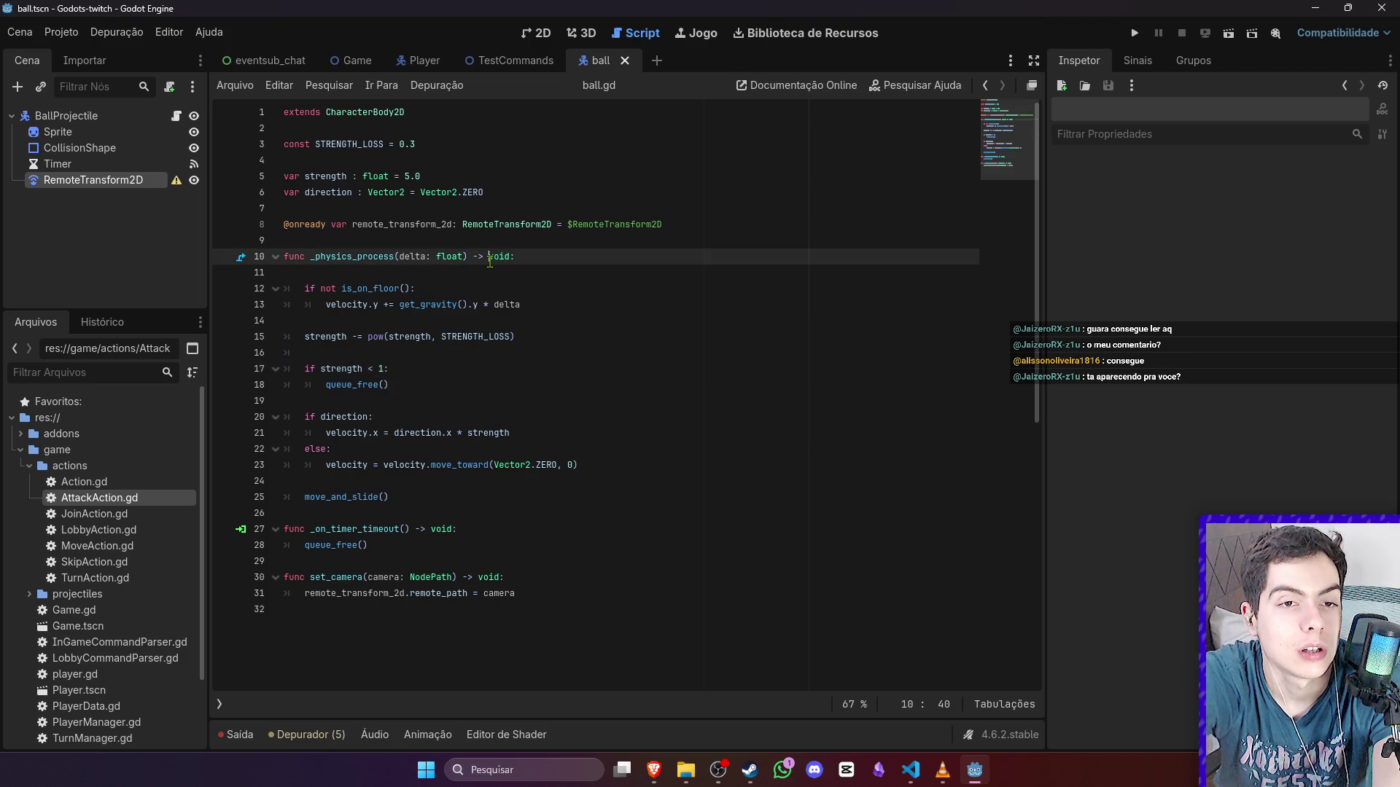
pyautogui.click(423, 64)
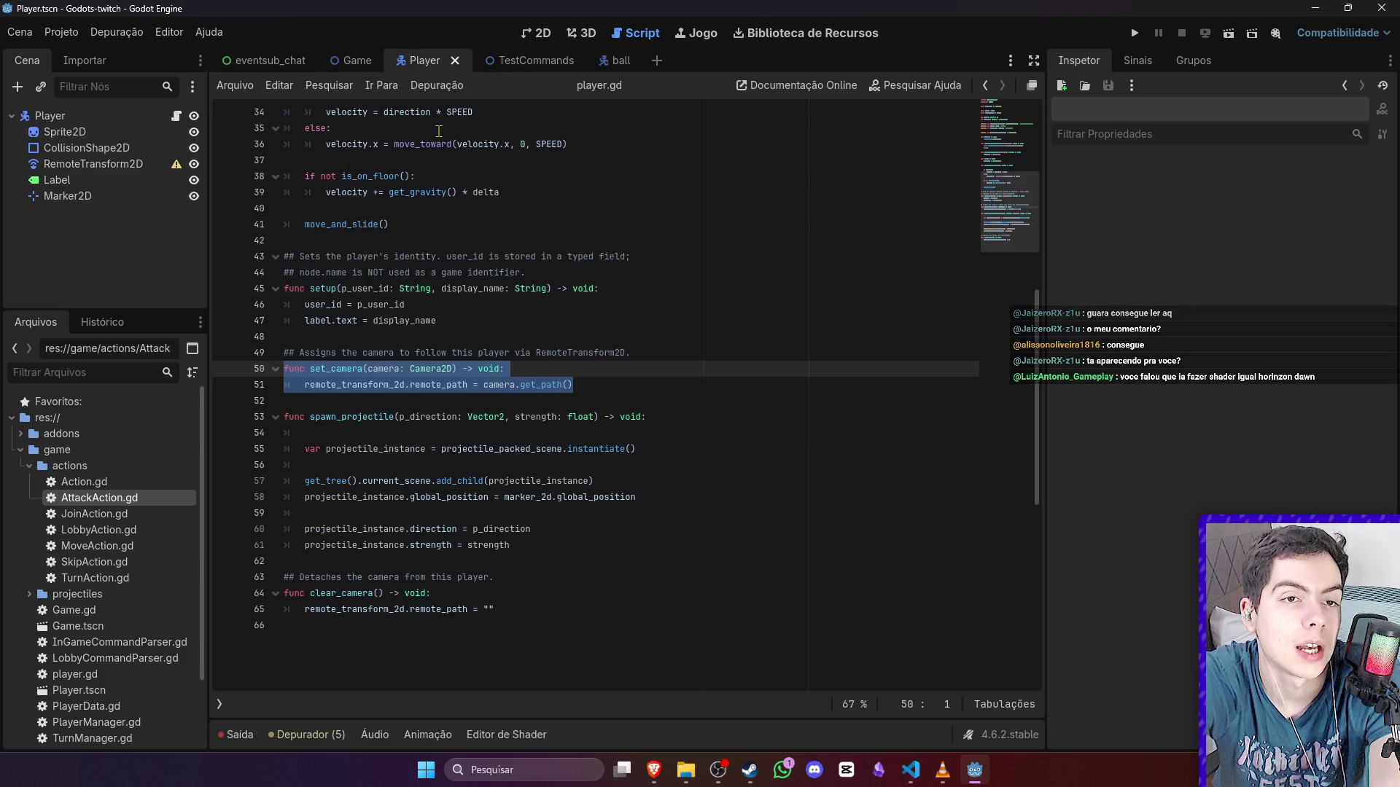
# Step: After the strength line in spawn_projectile, add await projectile_instance.tree_exiting
pyautogui.click(477, 417)
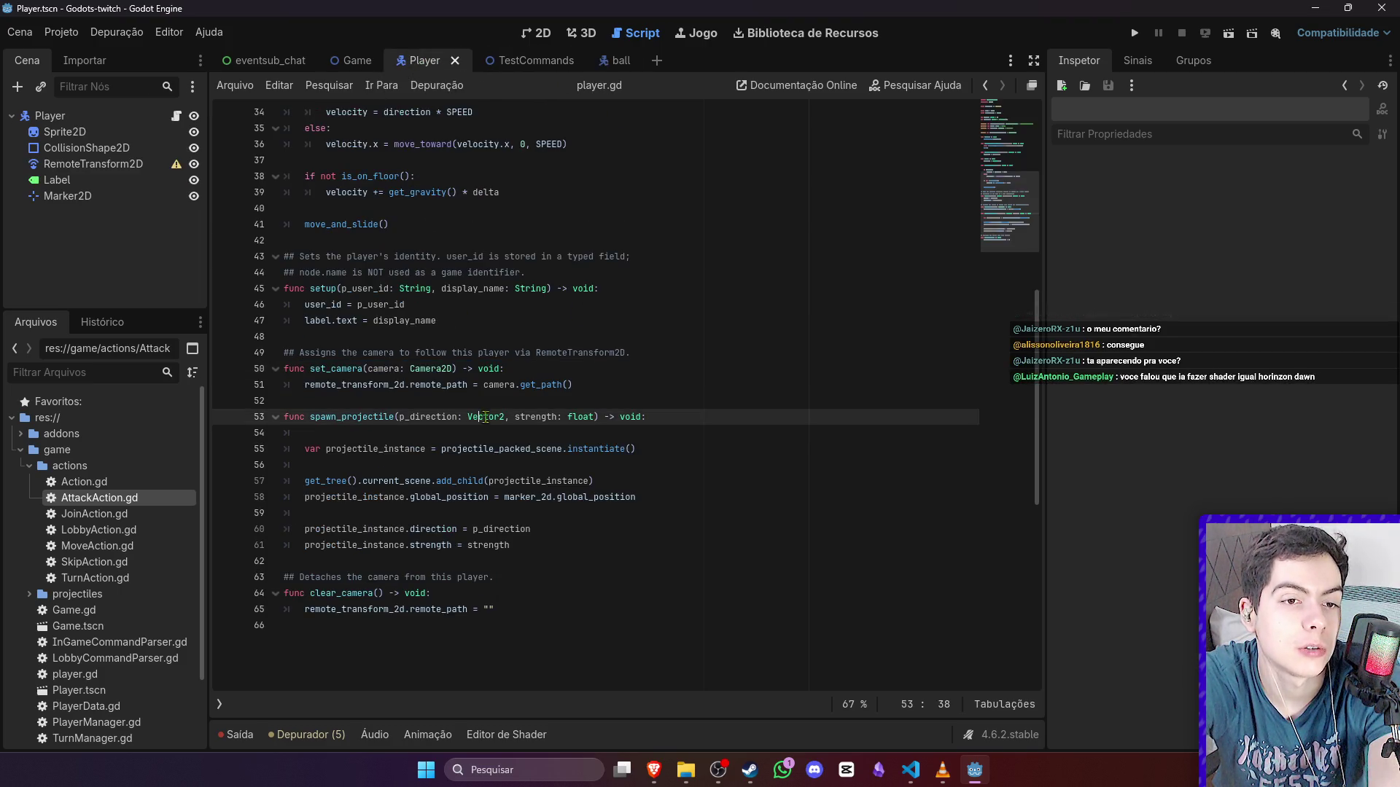
pyautogui.click(583, 548)
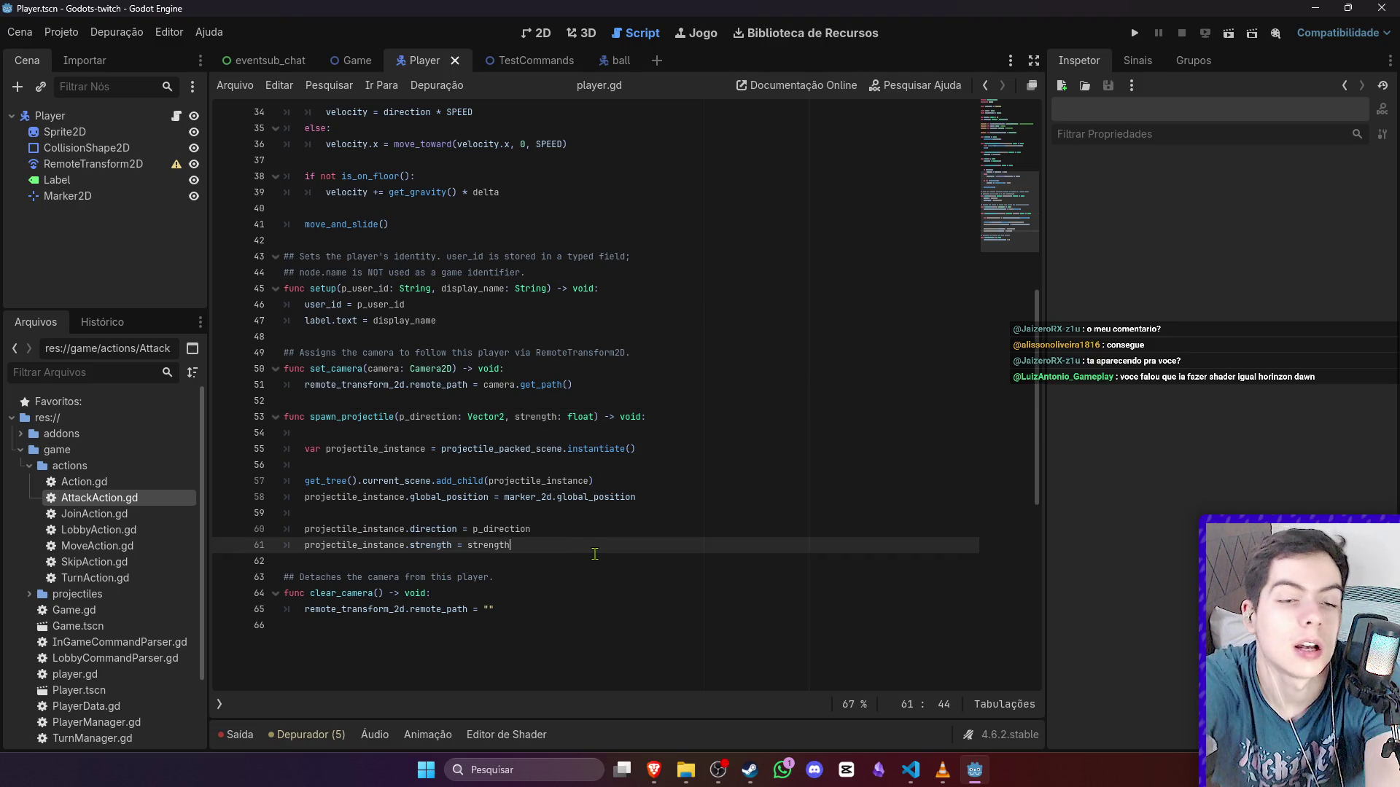
pyautogui.press('Return')
pyautogui.press('Return')
pyautogui.write('await p')
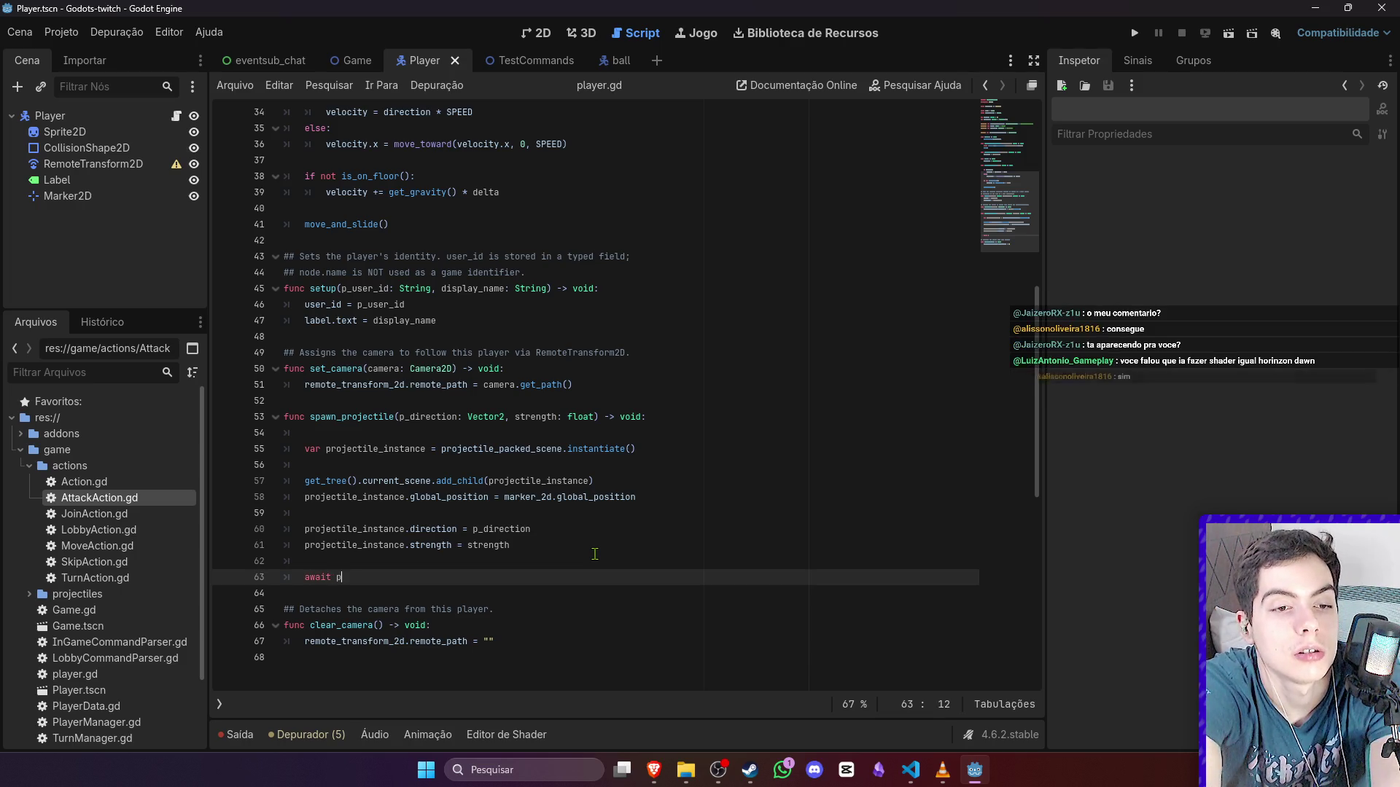
pyautogui.write('roj')
pyautogui.press('Return')
pyautogui.write('.')
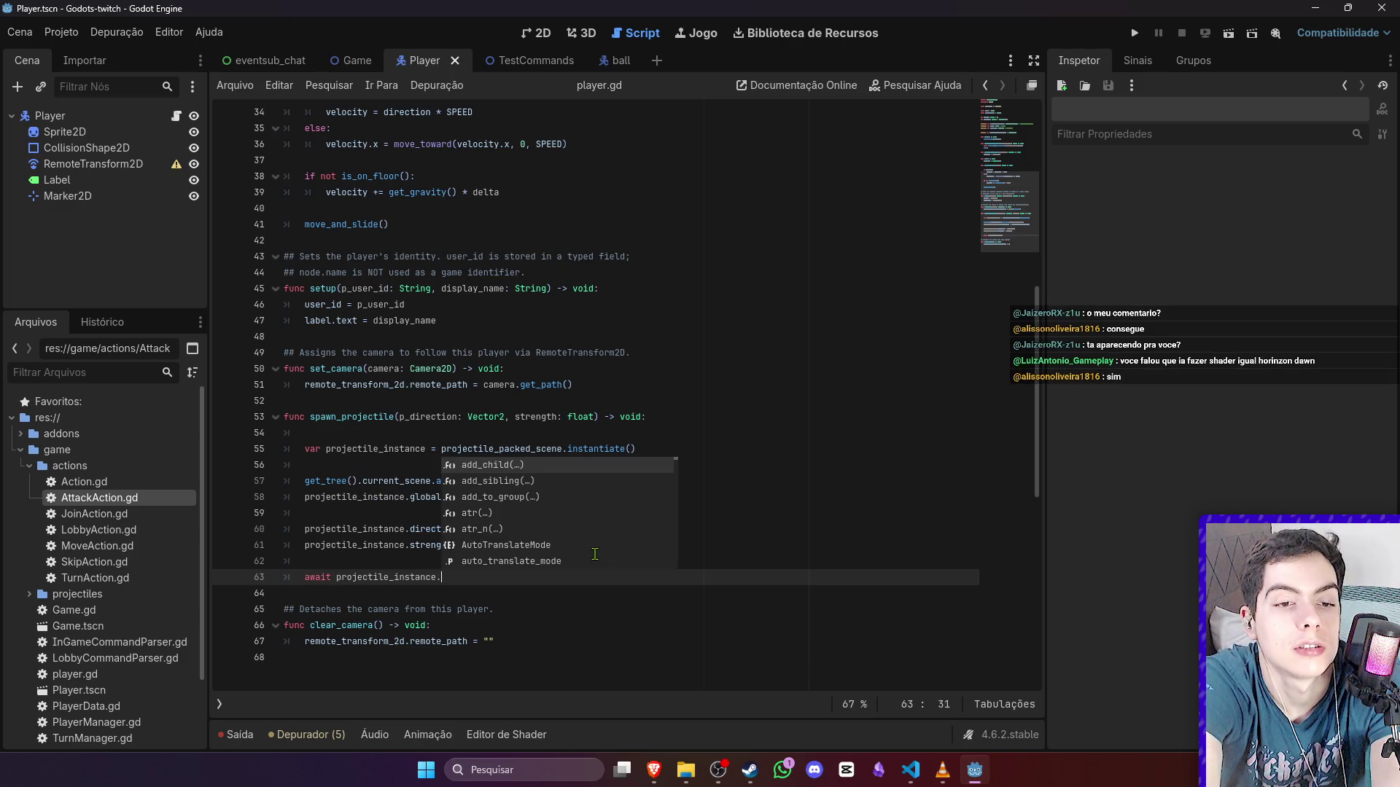
pyautogui.write('tree')
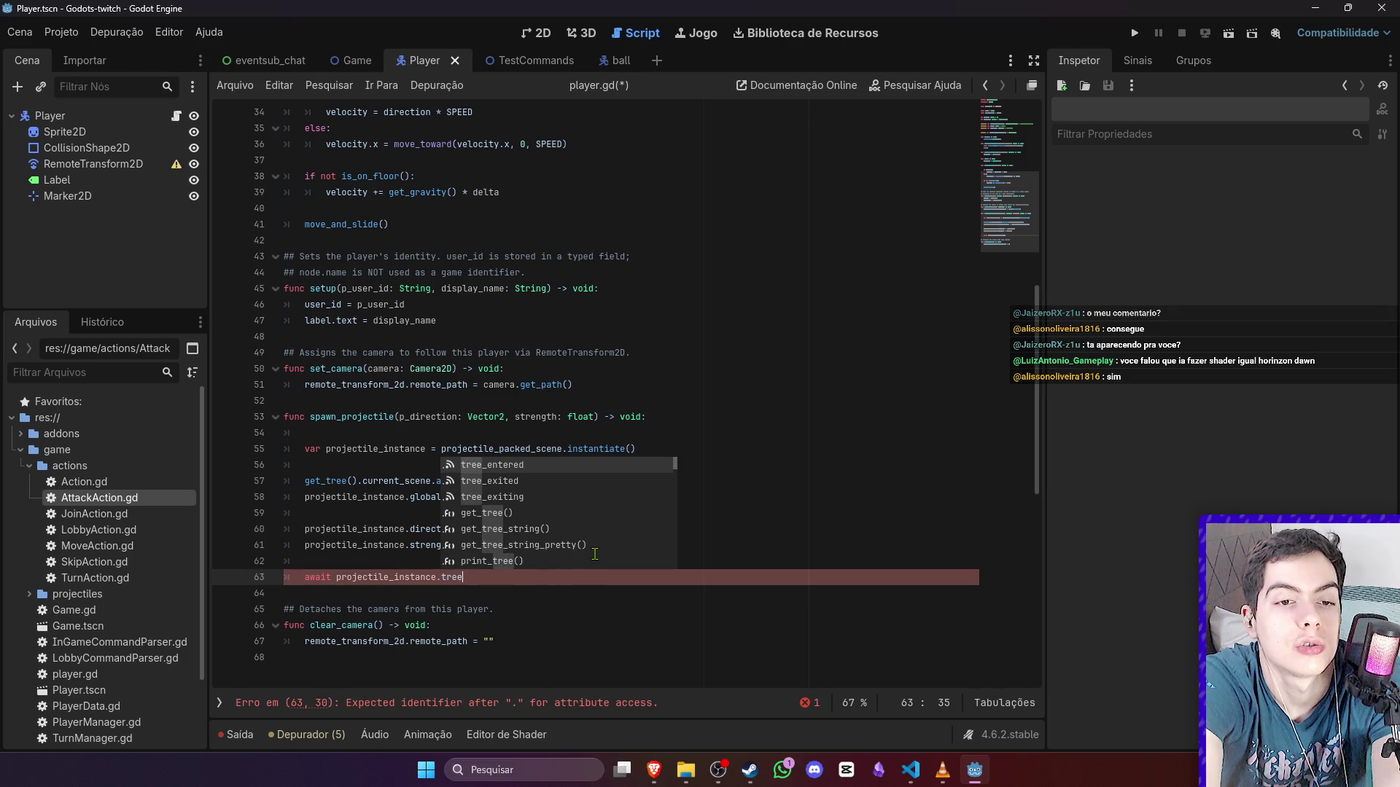
pyautogui.press('Down')
pyautogui.press('Down')
pyautogui.press('Return')
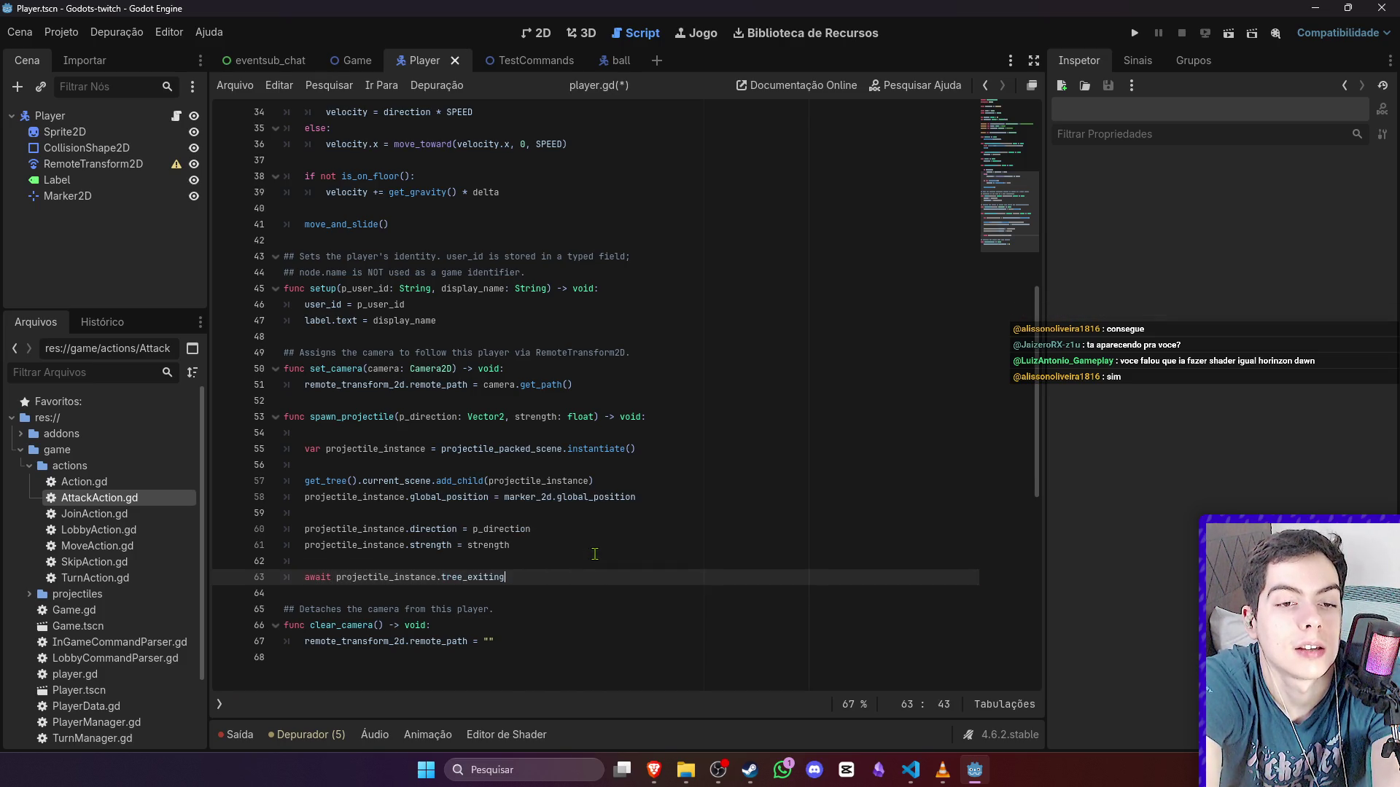
pyautogui.press('Up')
pyautogui.press('Return')
pyautogui.press('Up')
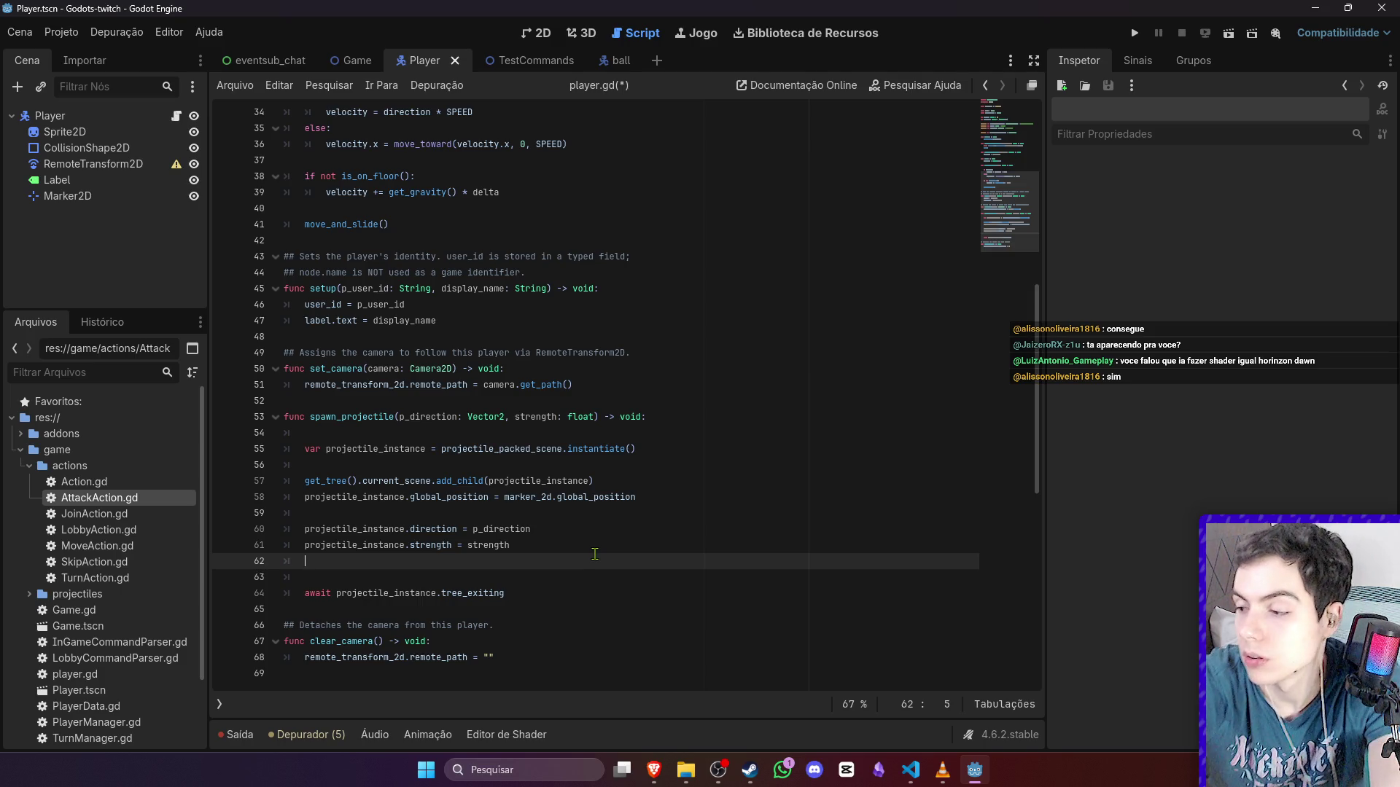
# Step: Above the await, add var camera_path := remote_transform_2d.remote_path
pyautogui.press('Return')
pyautogui.write('var camera_path =')
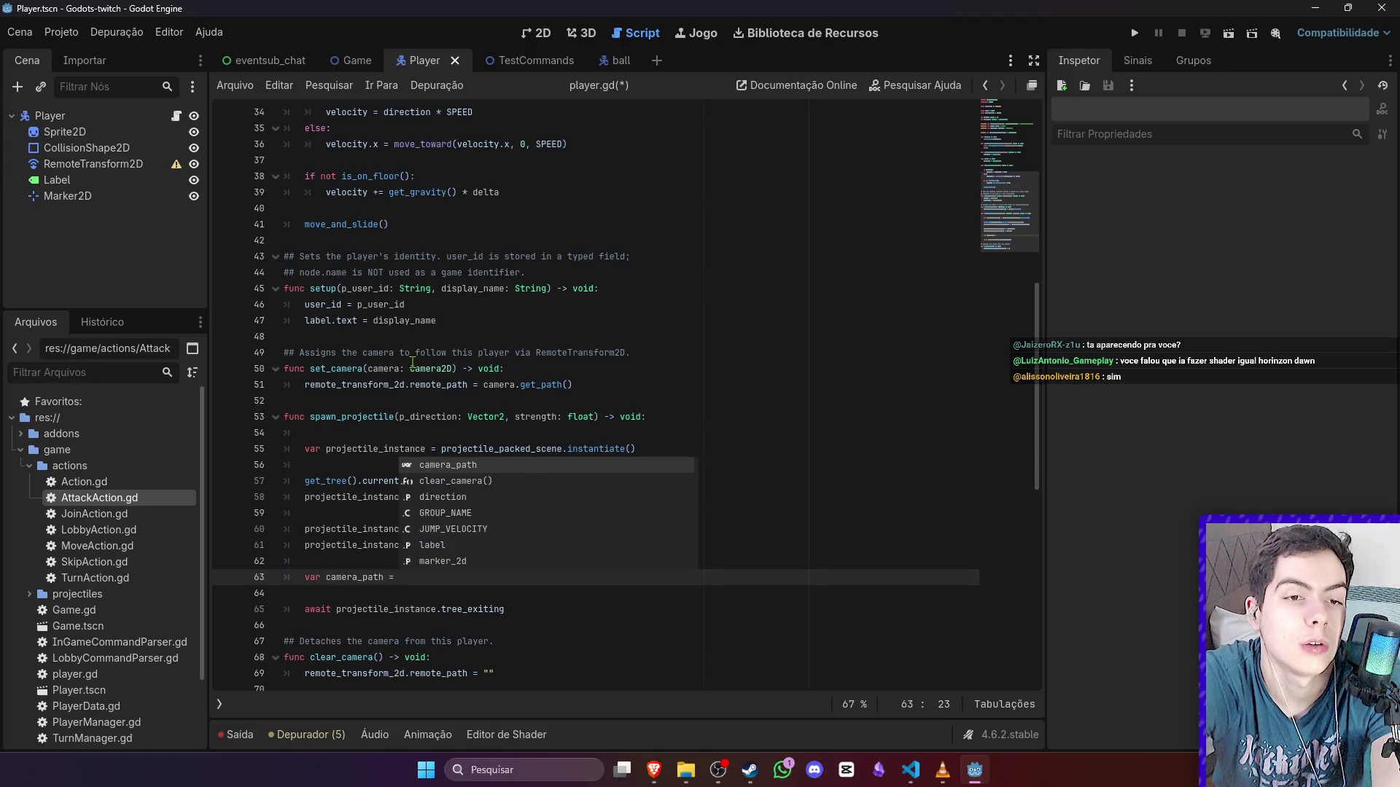
pyautogui.moveTo(467, 384); pyautogui.dragTo(305, 384)
pyautogui.hotkey('ctrl', 'c')
pyautogui.click(452, 572)
pyautogui.hotkey('ctrl', 'v')
pyautogui.click(390, 577)
pyautogui.write(':')
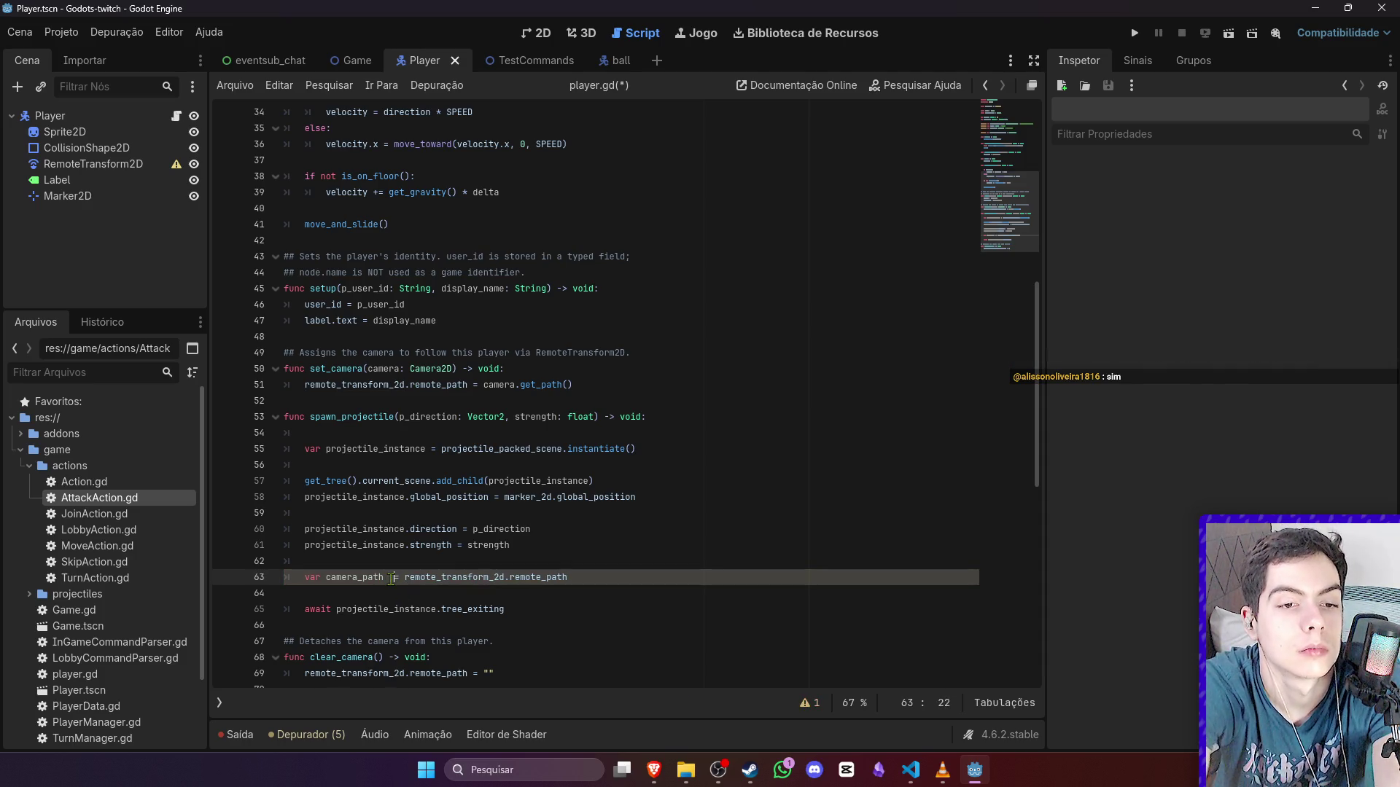
pyautogui.click(597, 571)
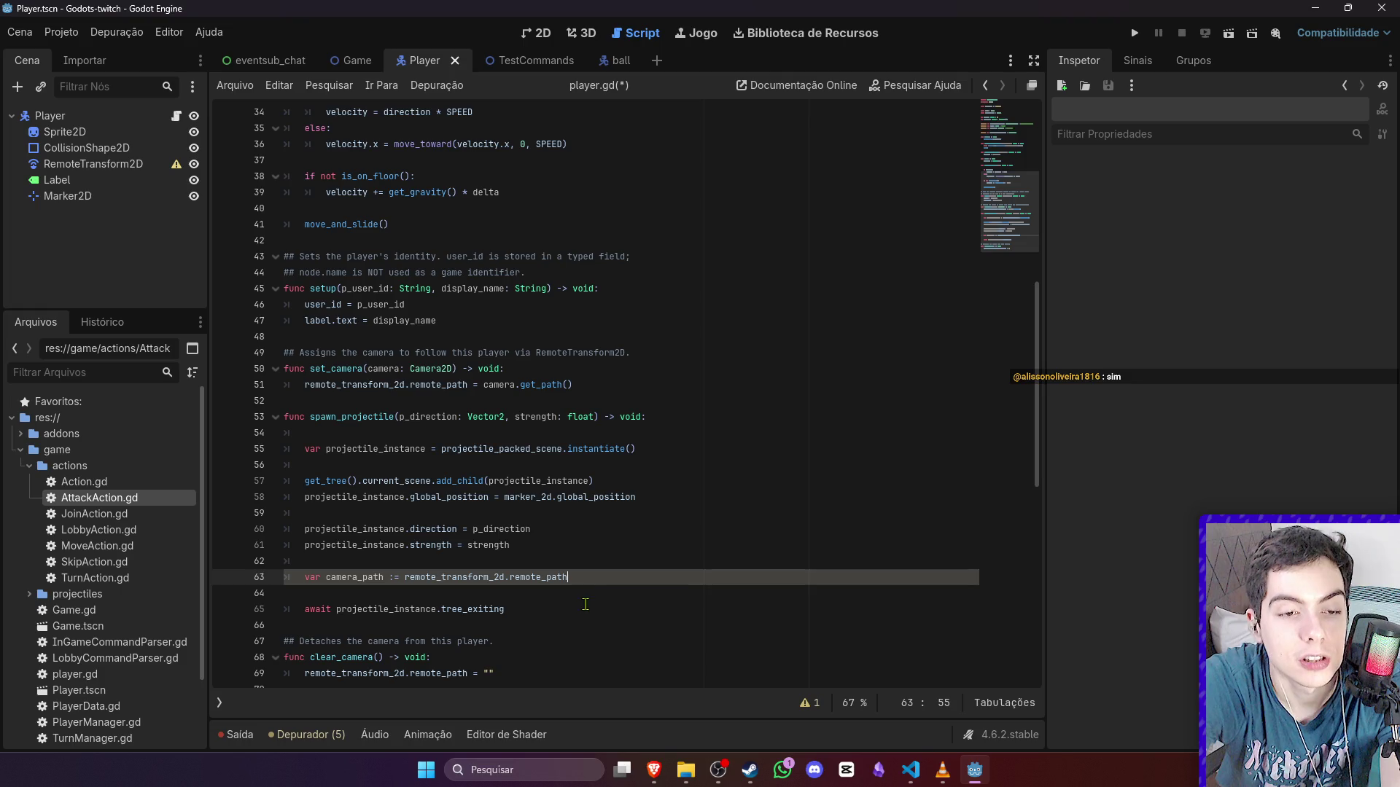
# Step: Call projectile_instance.set_camera(camera_path) followed by clear_camera()
pyautogui.press('Return')
pyautogui.press('Return')
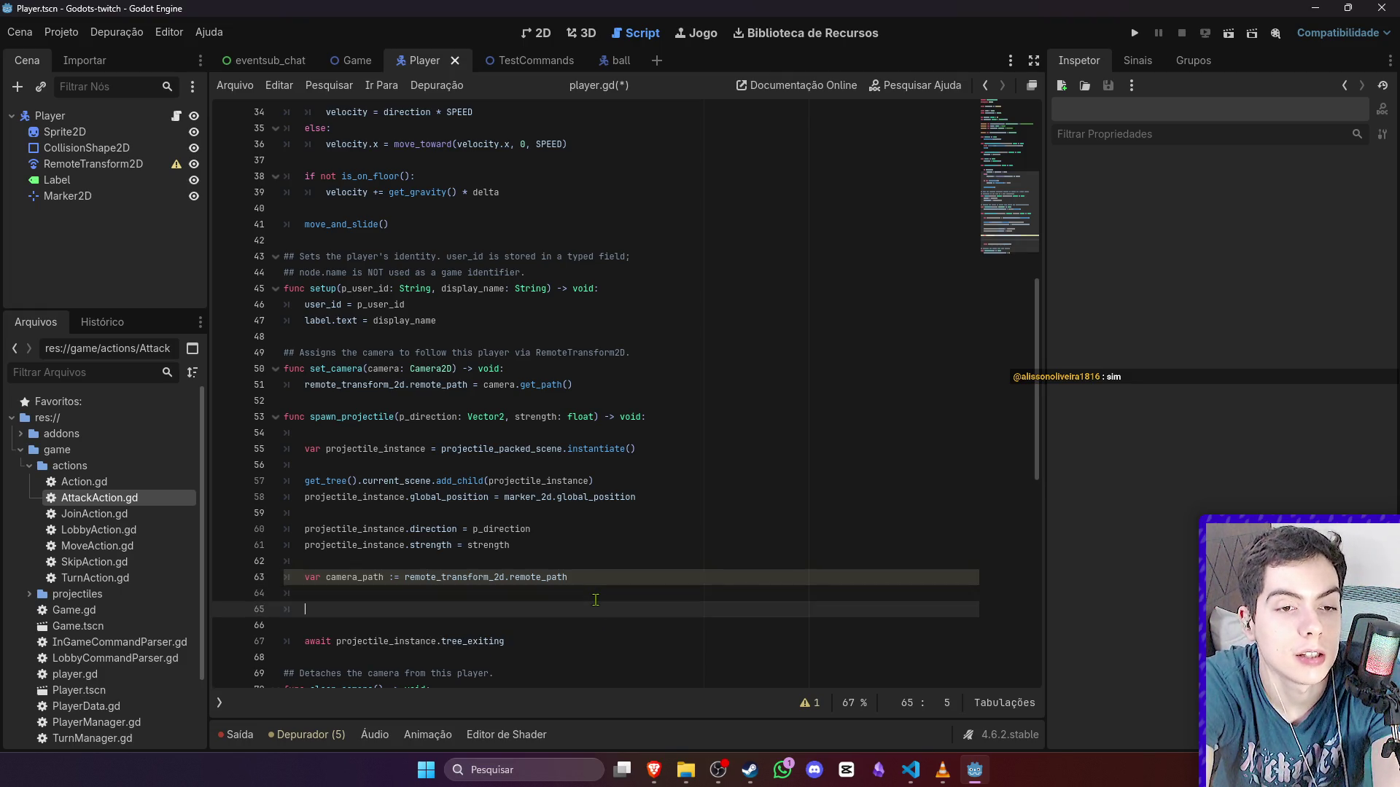
pyautogui.write('proj')
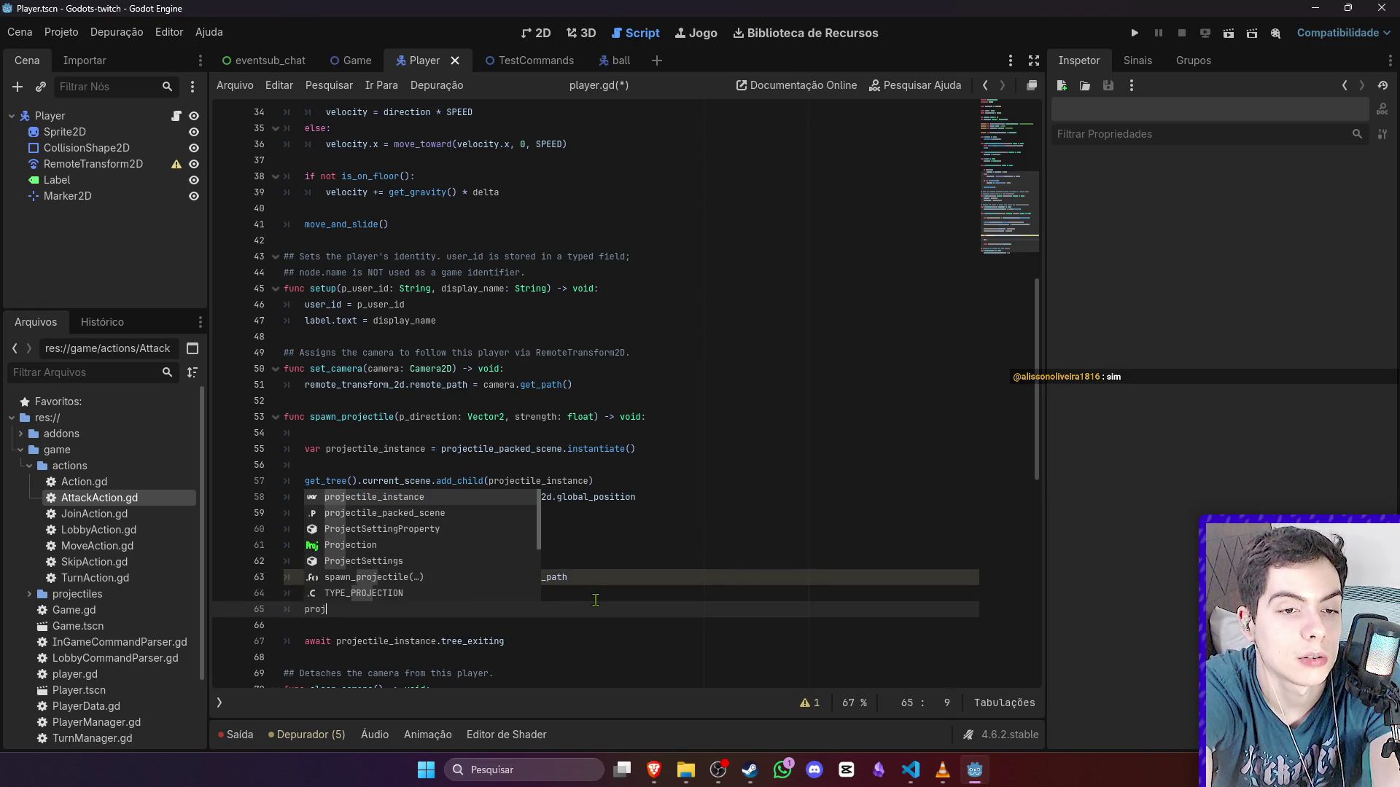
pyautogui.press('Return')
pyautogui.write('.set_camera(')
pyautogui.hotkey('ctrl', 'v')
pyautogui.hotkey('ctrl', 'BackSpace')
pyautogui.hotkey('ctrl', 'BackSpace')
pyautogui.hotkey('ctrl', 'BackSpace')
pyautogui.write('camera_path')
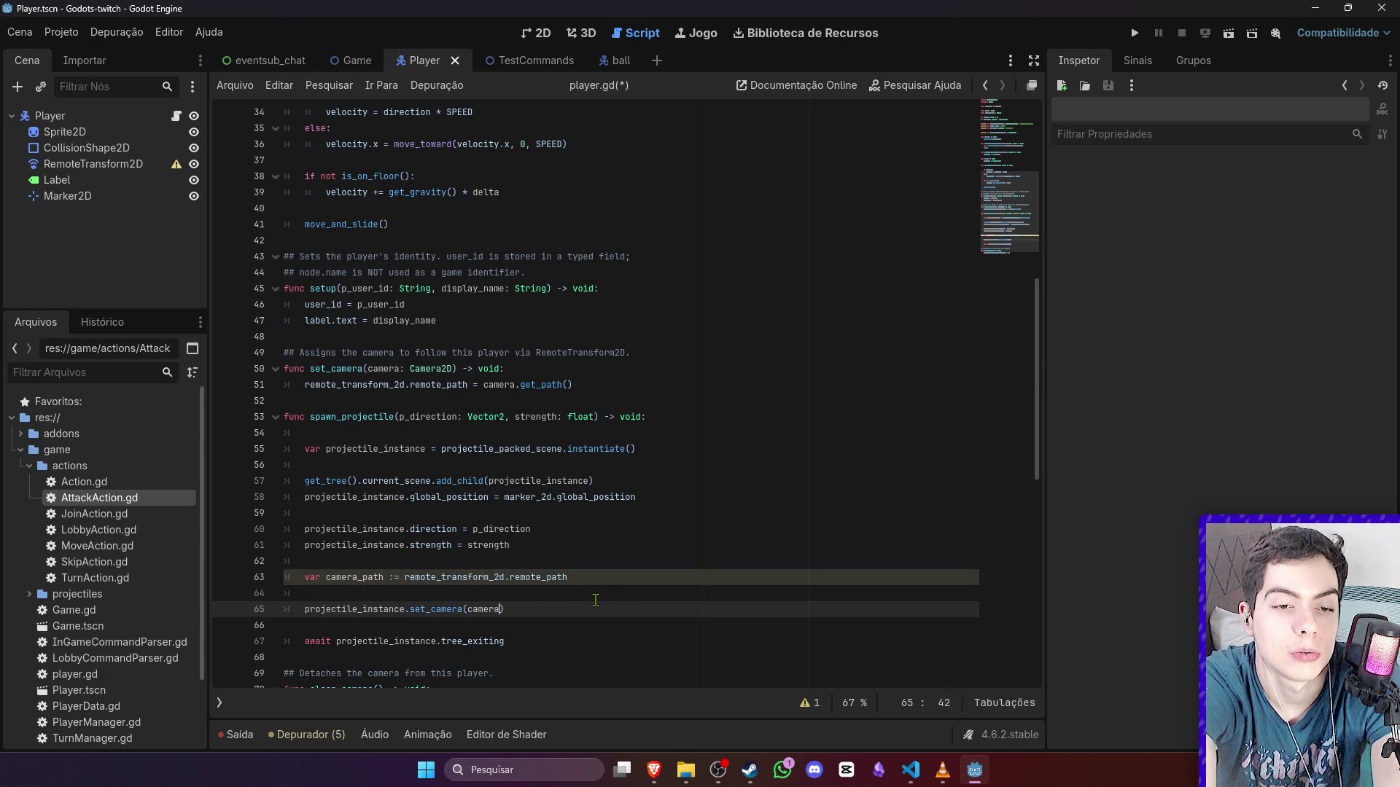
pyautogui.press('Return')
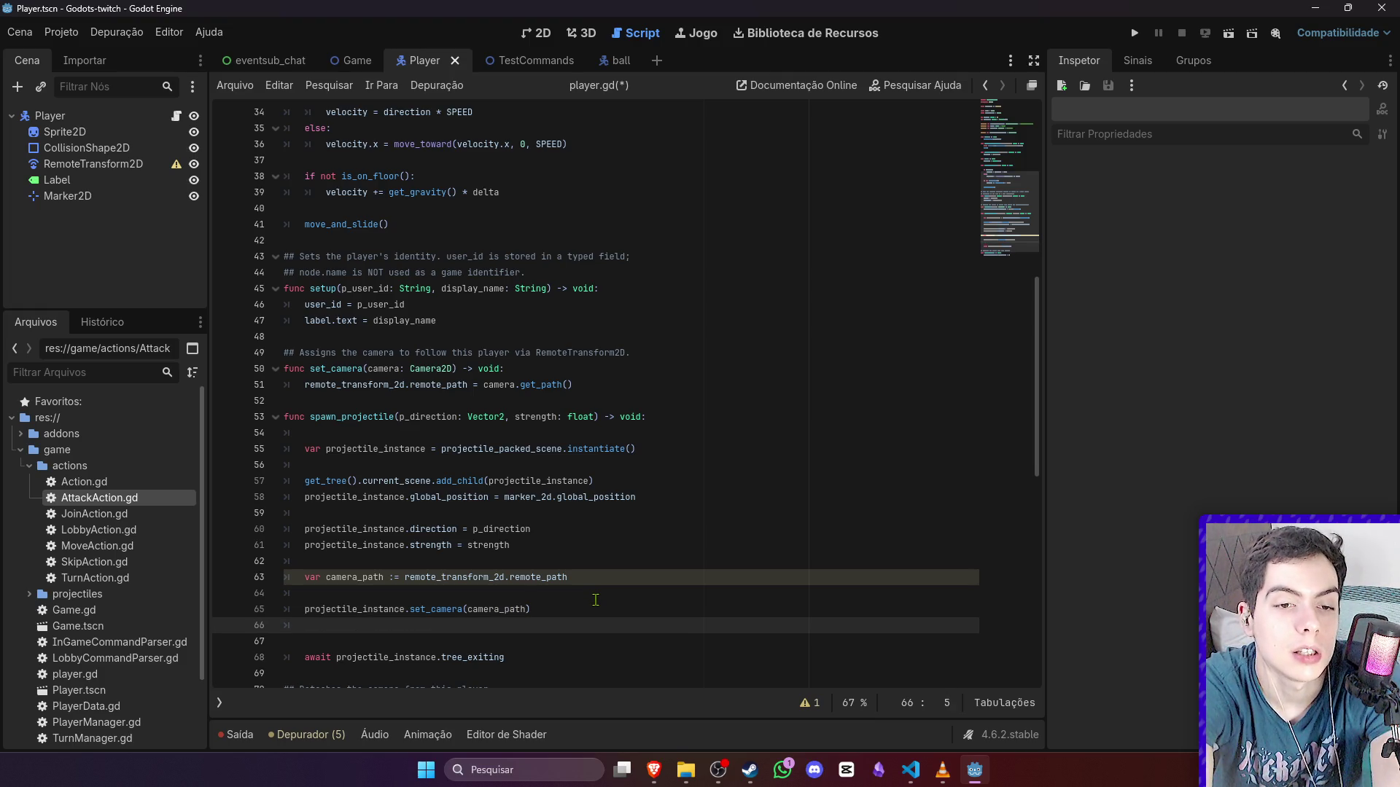
pyautogui.write('clear')
pyautogui.press('Return')
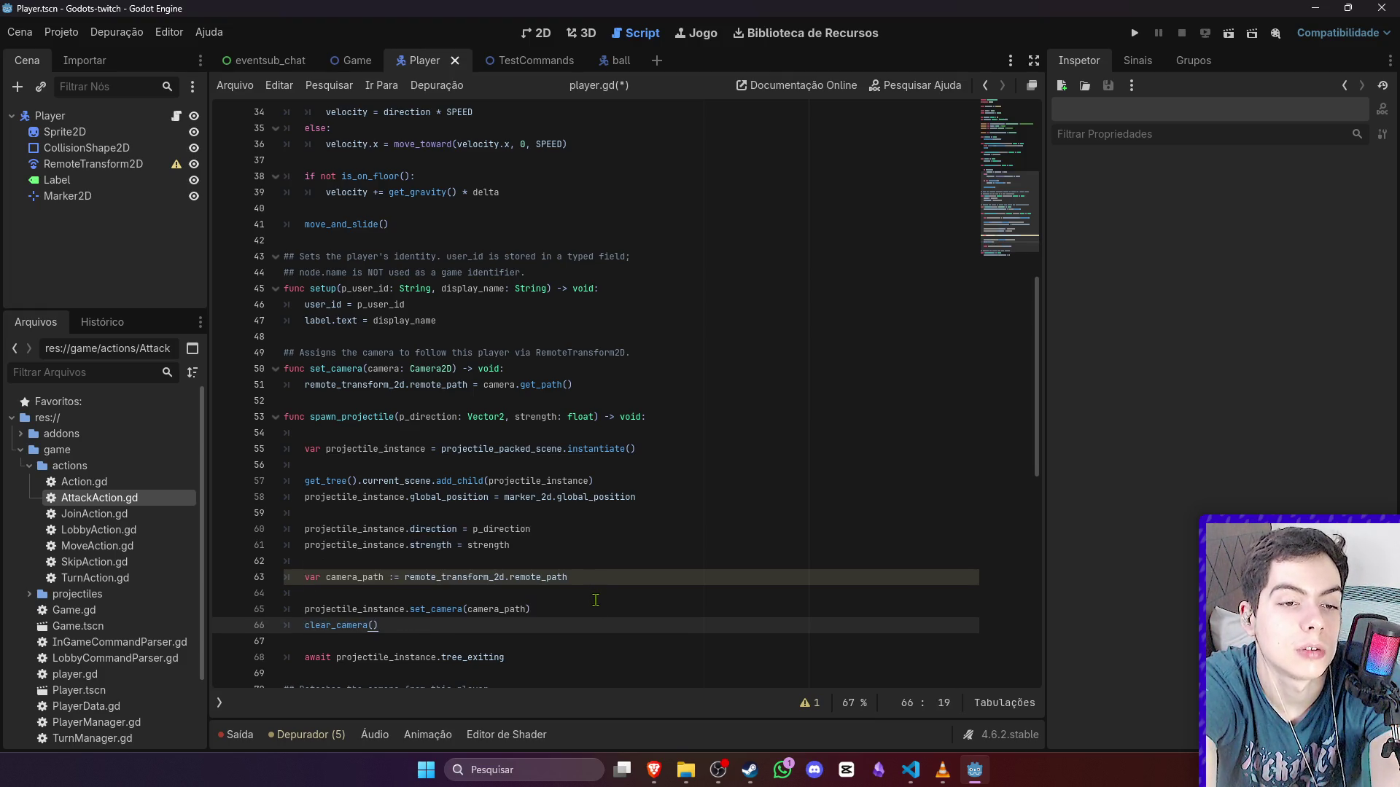
# Step: After the await, restore remote_transform_2d.remote_path = camera_path and save player.gd
pyautogui.scroll(-2, 594, 628)
pyautogui.click(531, 565)
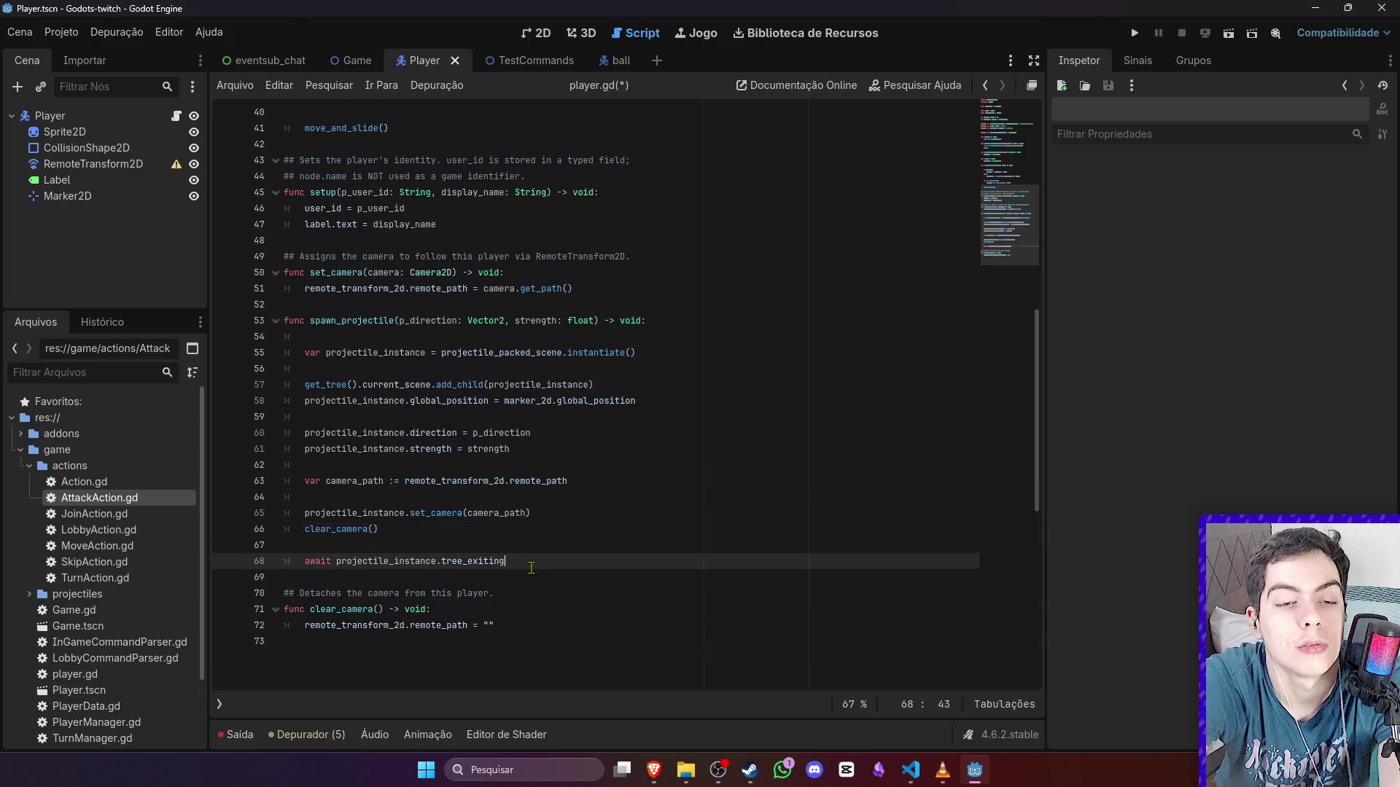
pyautogui.press('Return')
pyautogui.press('Return')
pyautogui.press('Return')
pyautogui.press('BackSpace')
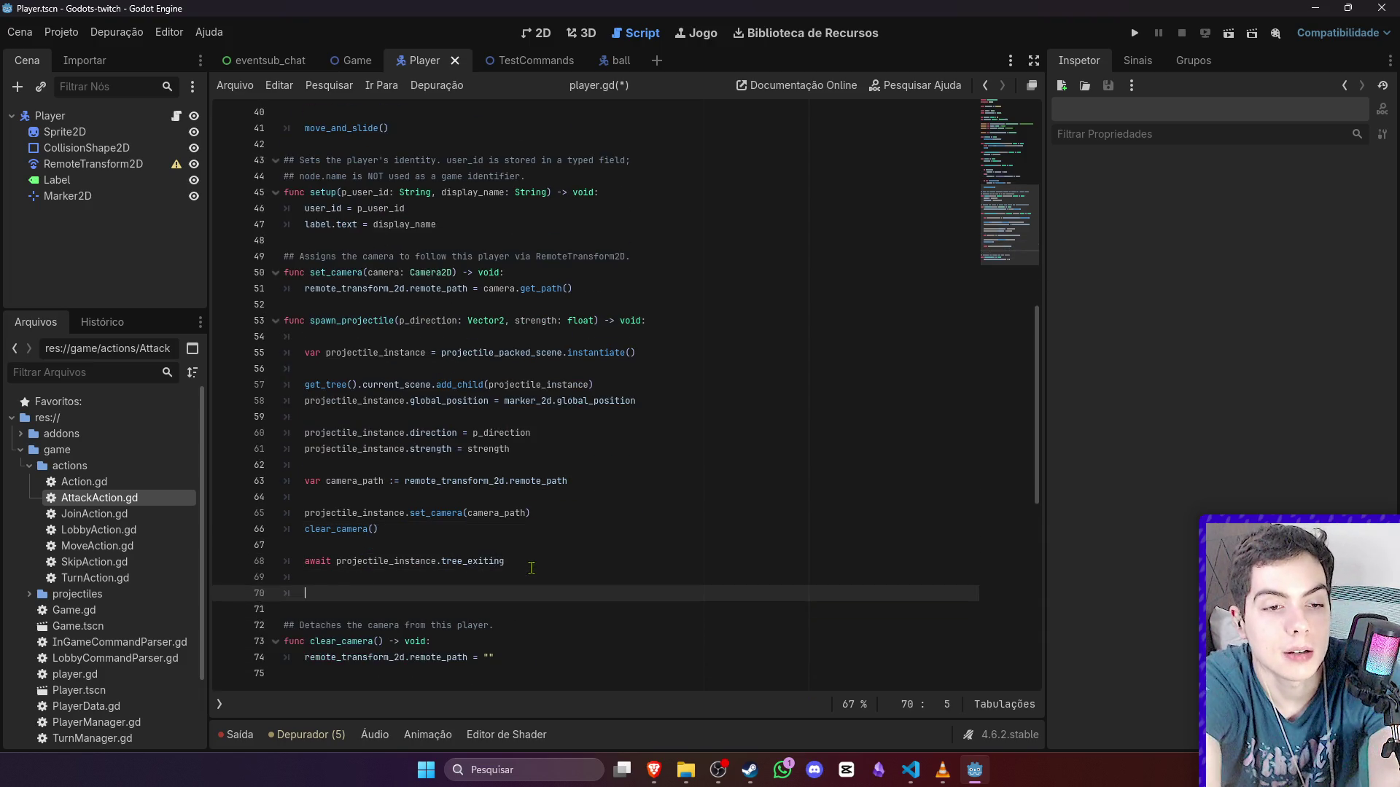
pyautogui.write('set')
pyautogui.press('BackSpace')
pyautogui.press('BackSpace')
pyautogui.press('BackSpace')
pyautogui.write('remote_transform_2d')
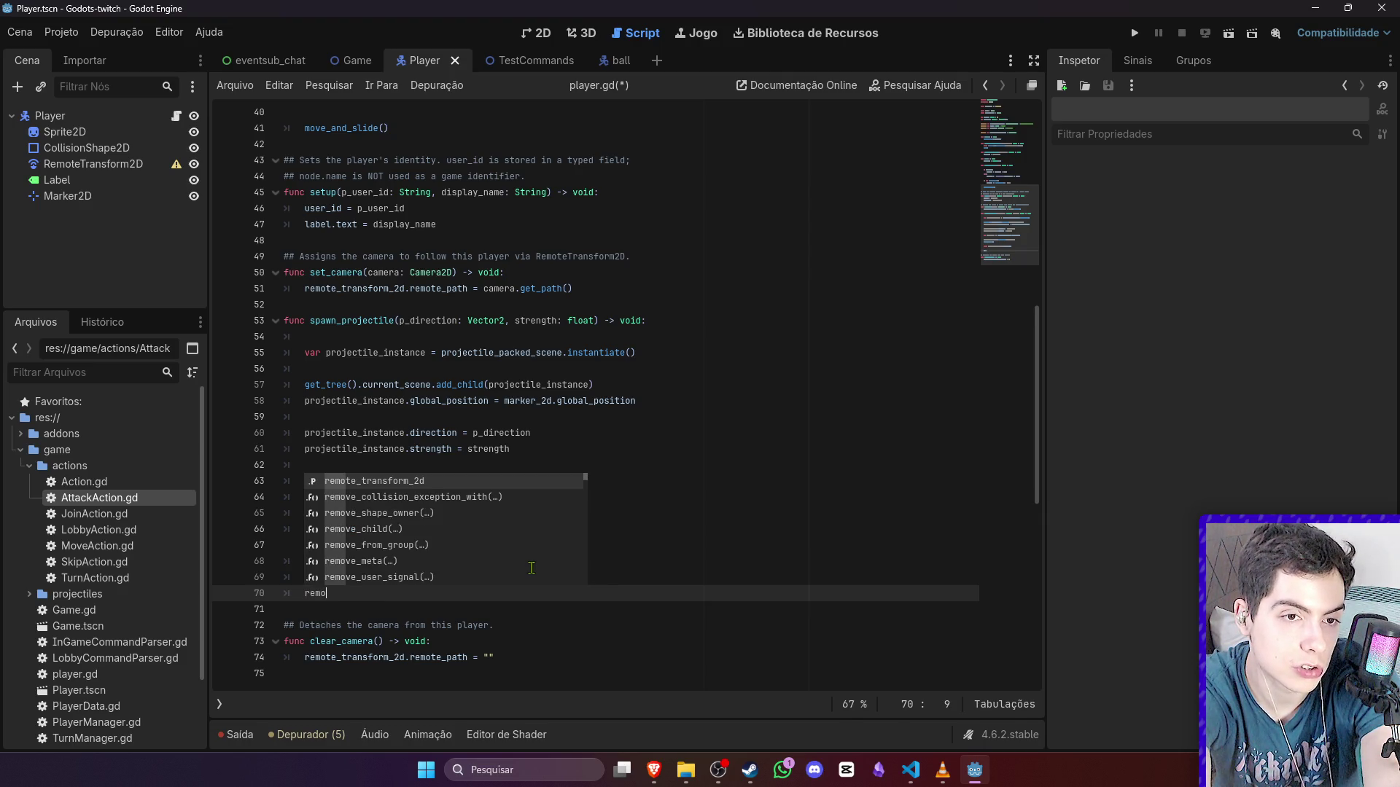
pyautogui.press('Return')
pyautogui.write('.rem')
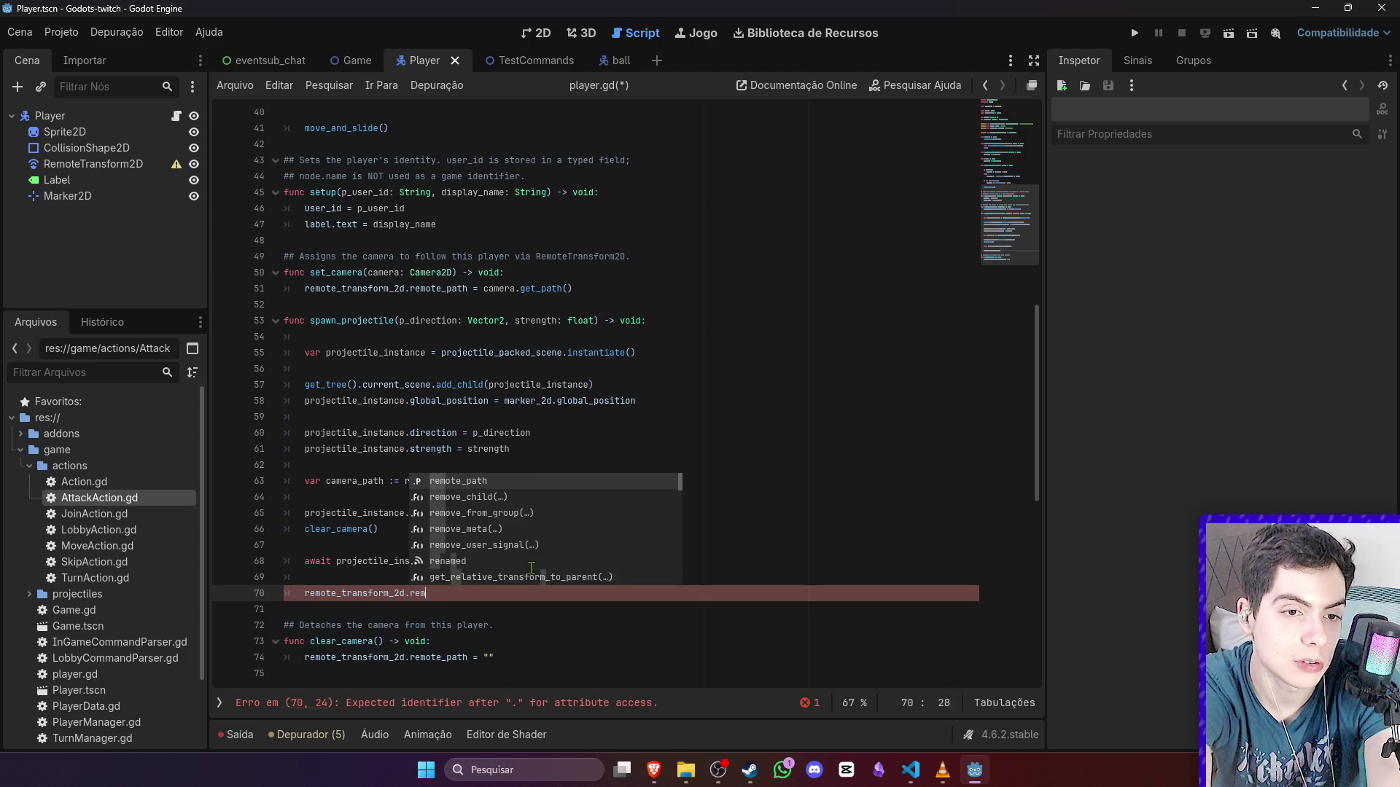
pyautogui.press('Return')
pyautogui.write('= camera_path')
pyautogui.hotkey('ctrl', 's')
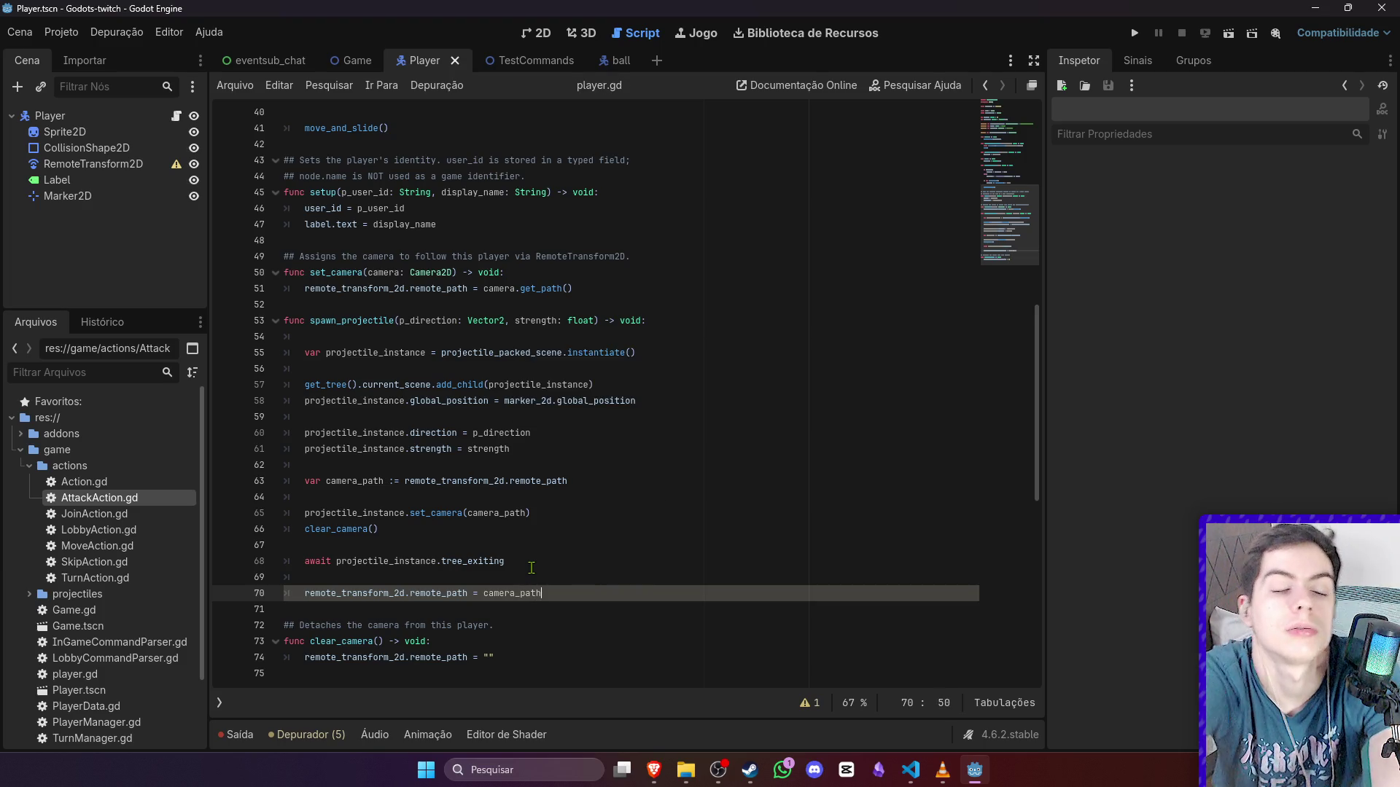
# Step: Run the Game scene to test the camera following the ball
pyautogui.click(538, 401)
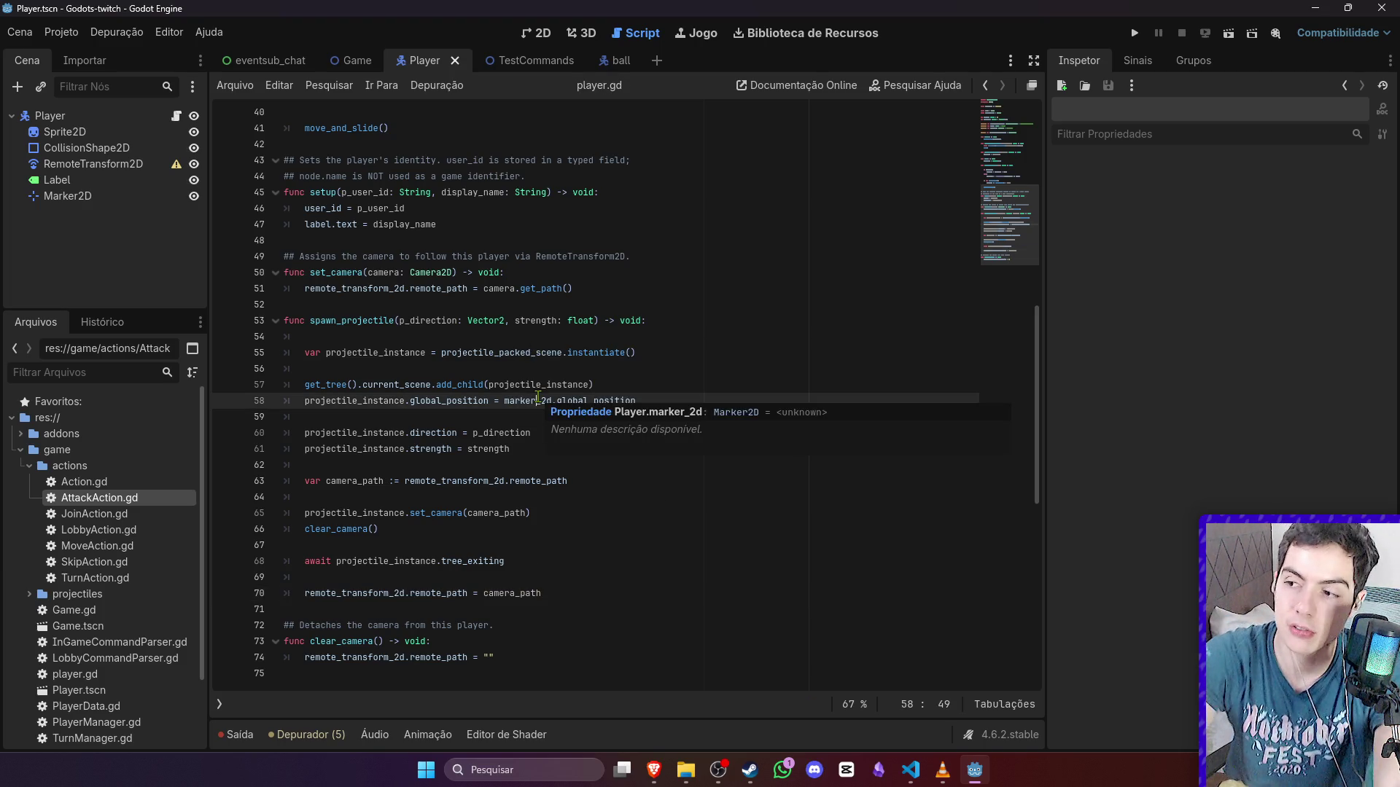
pyautogui.click(337, 64)
pyautogui.click(1229, 34)
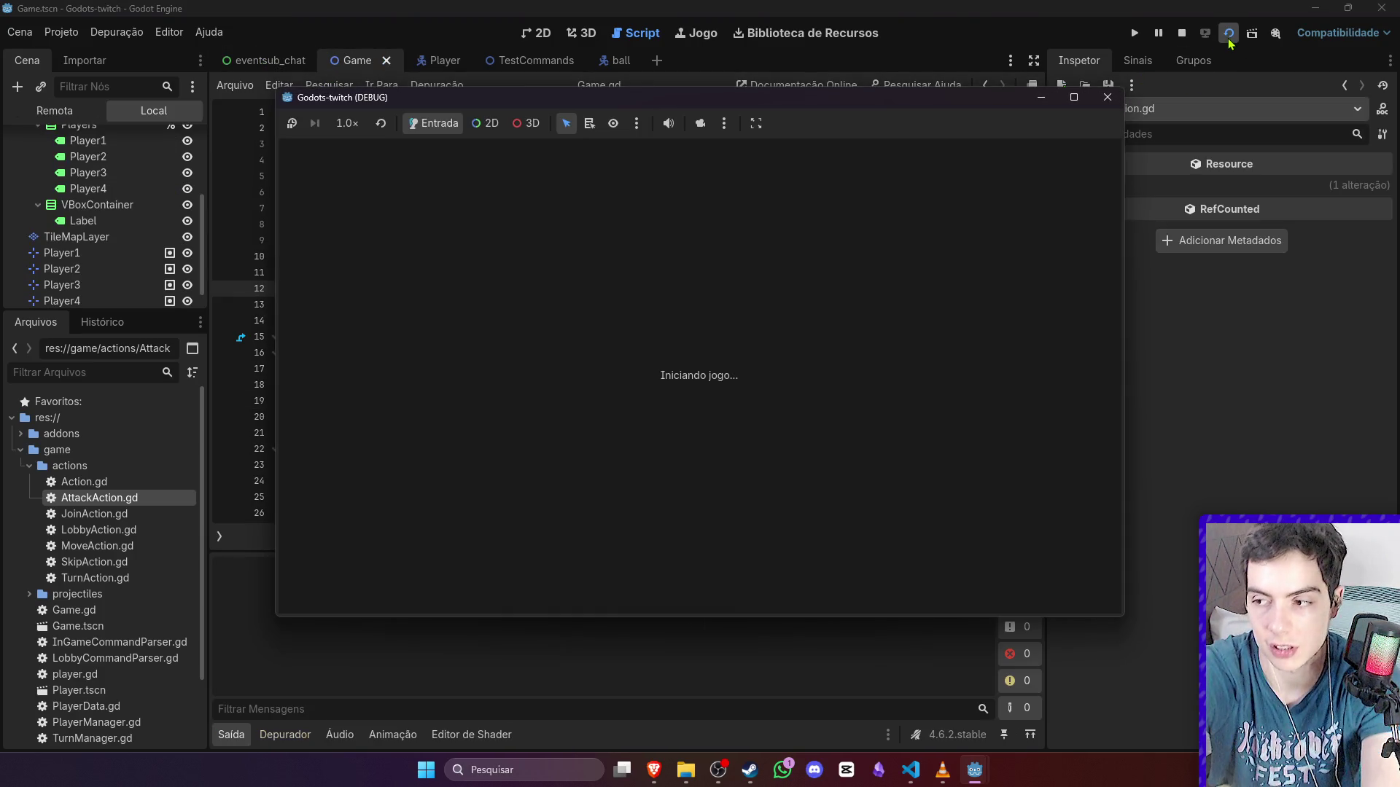
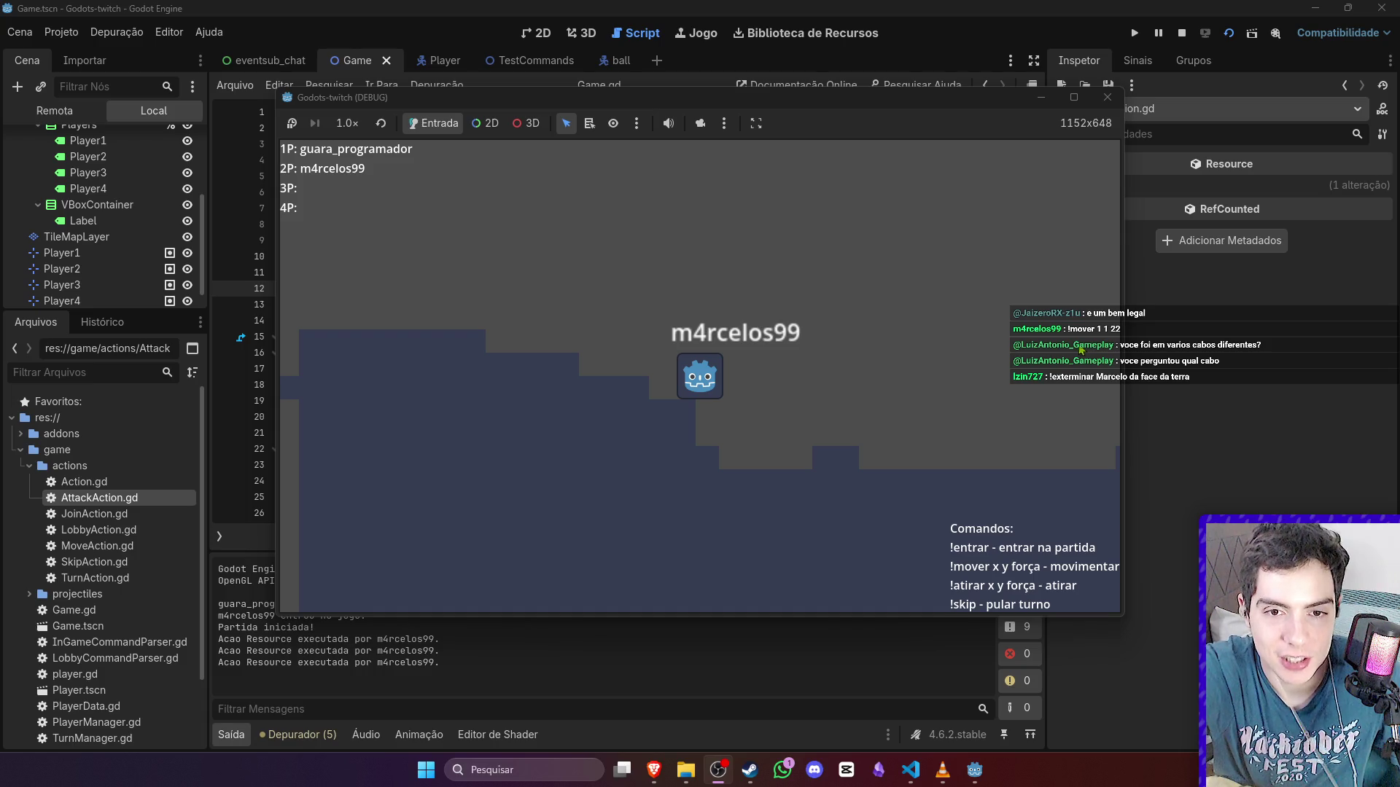
# Step: Stop the running Twitch game test to return to the editor
pyautogui.click(1182, 33)
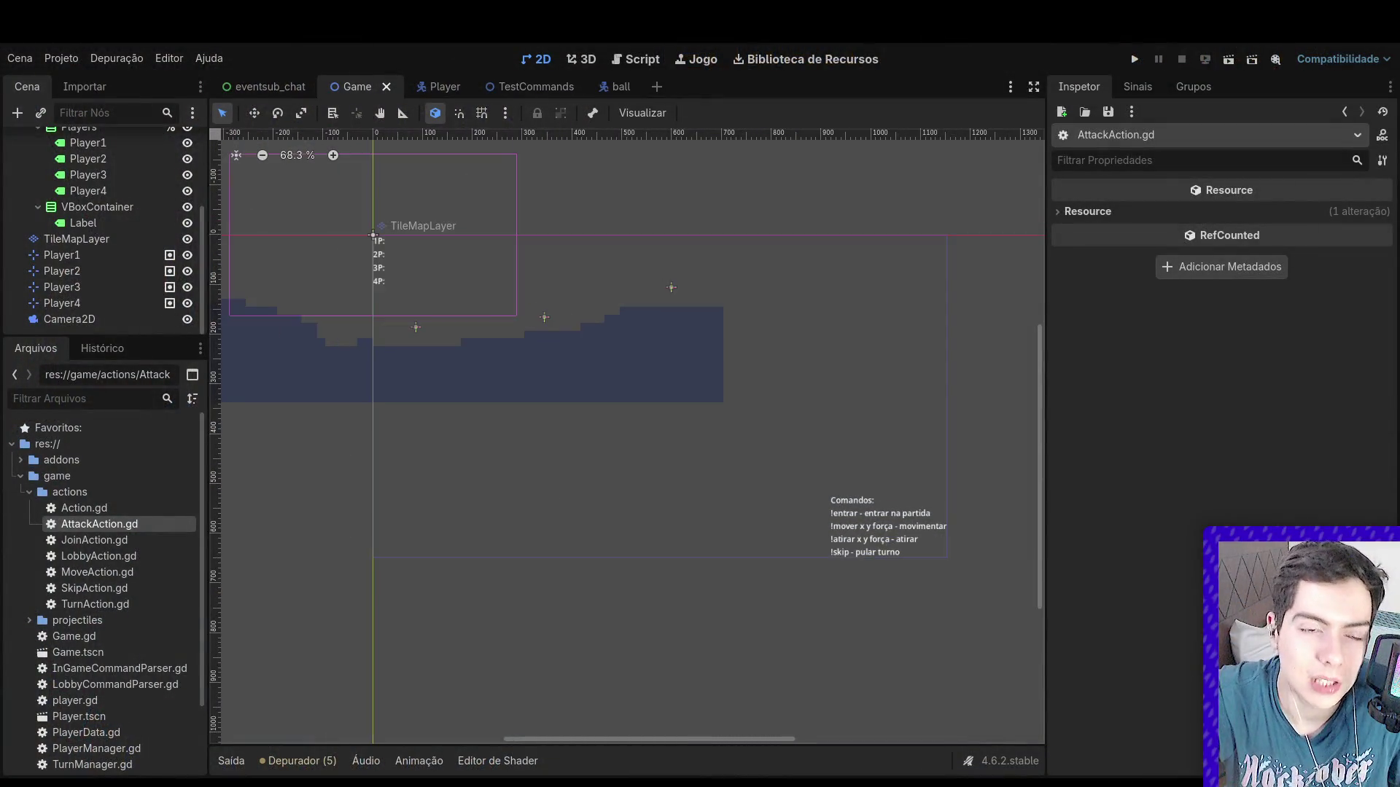
# Step: Select TileMapLayer, Player, then Camera2D to inspect its 2.0 zoom and 5.0 smoothing speed
pyautogui.scroll(-2, 736, 379)
pyautogui.click(694, 361)
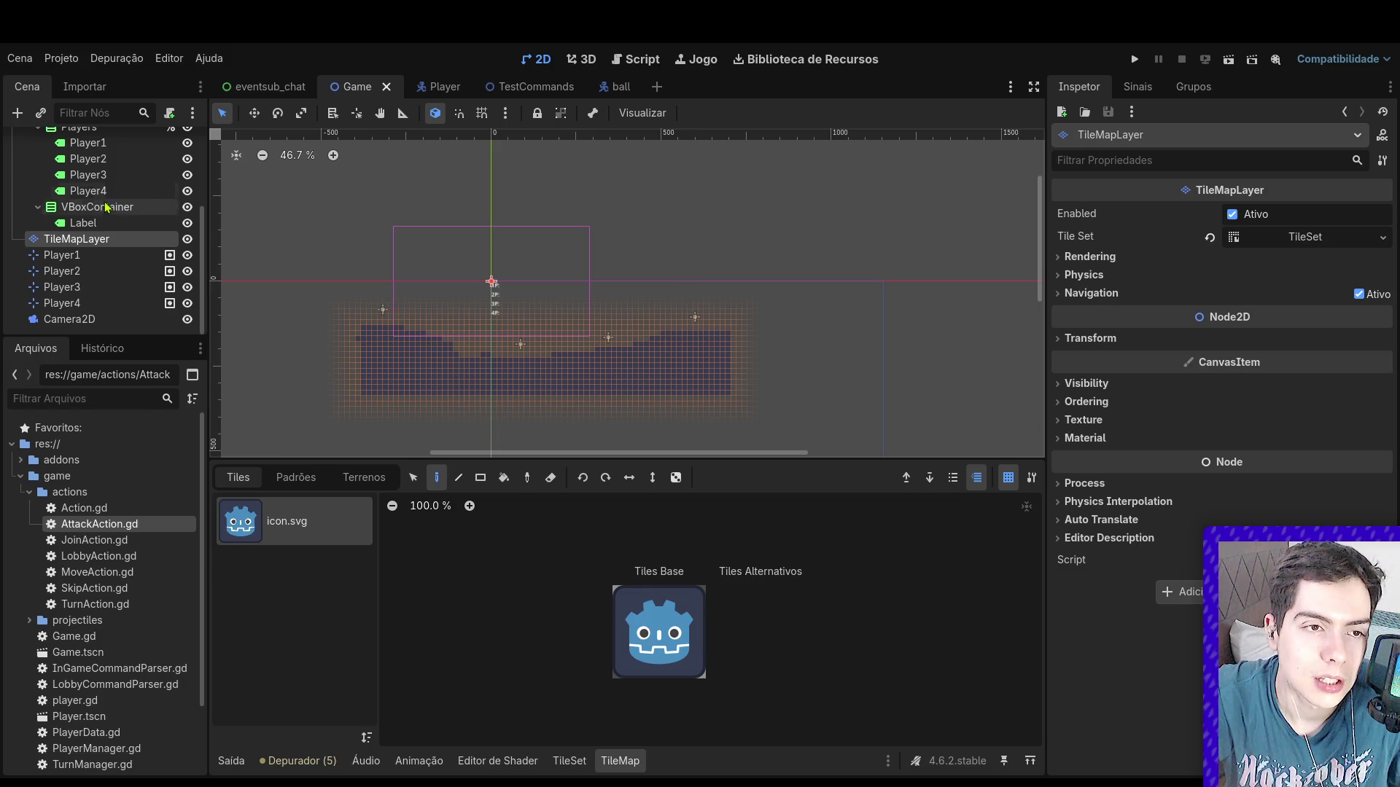
pyautogui.click(62, 271)
pyautogui.click(69, 319)
pyautogui.scroll(2, 629, 332)
pyautogui.scroll(1, 629, 332)
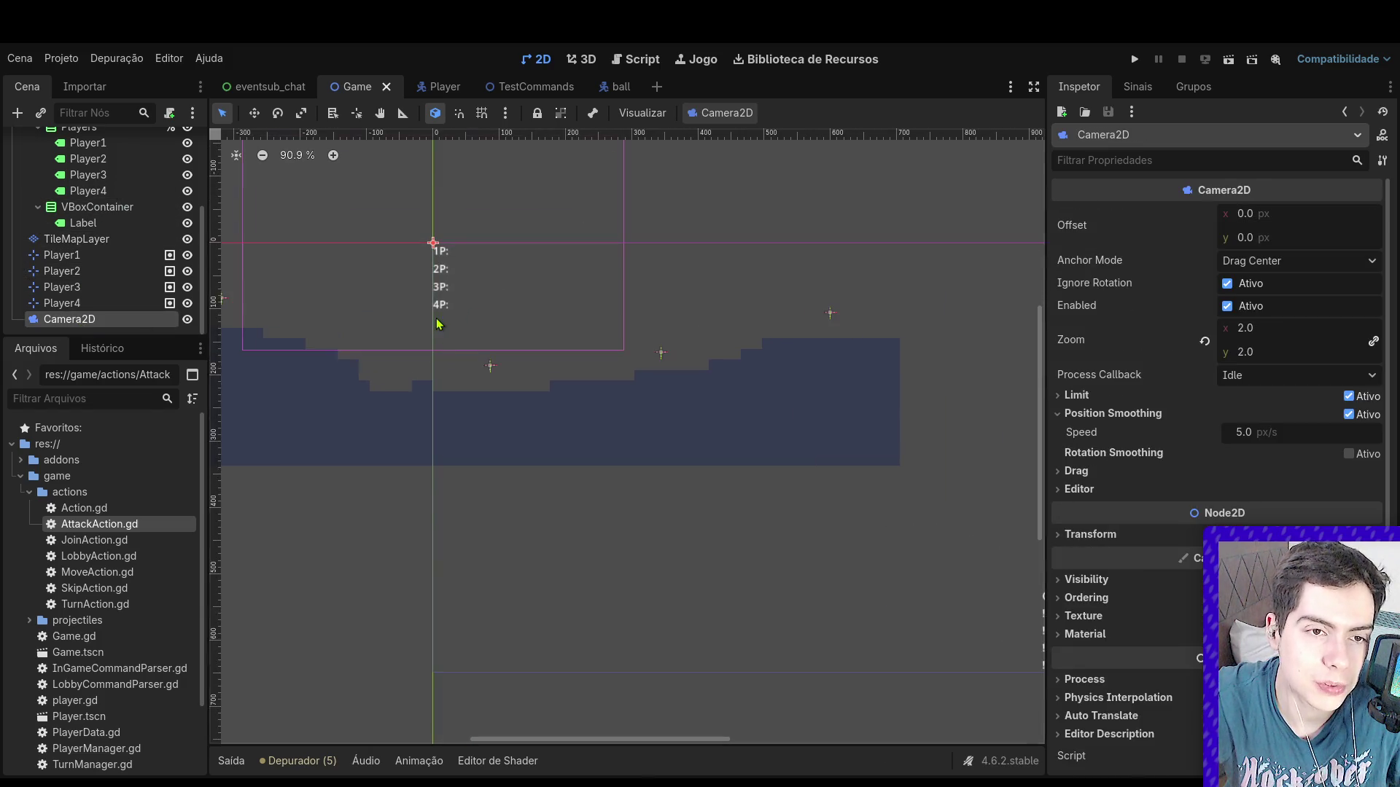
pyautogui.scroll(-1, 583, 409)
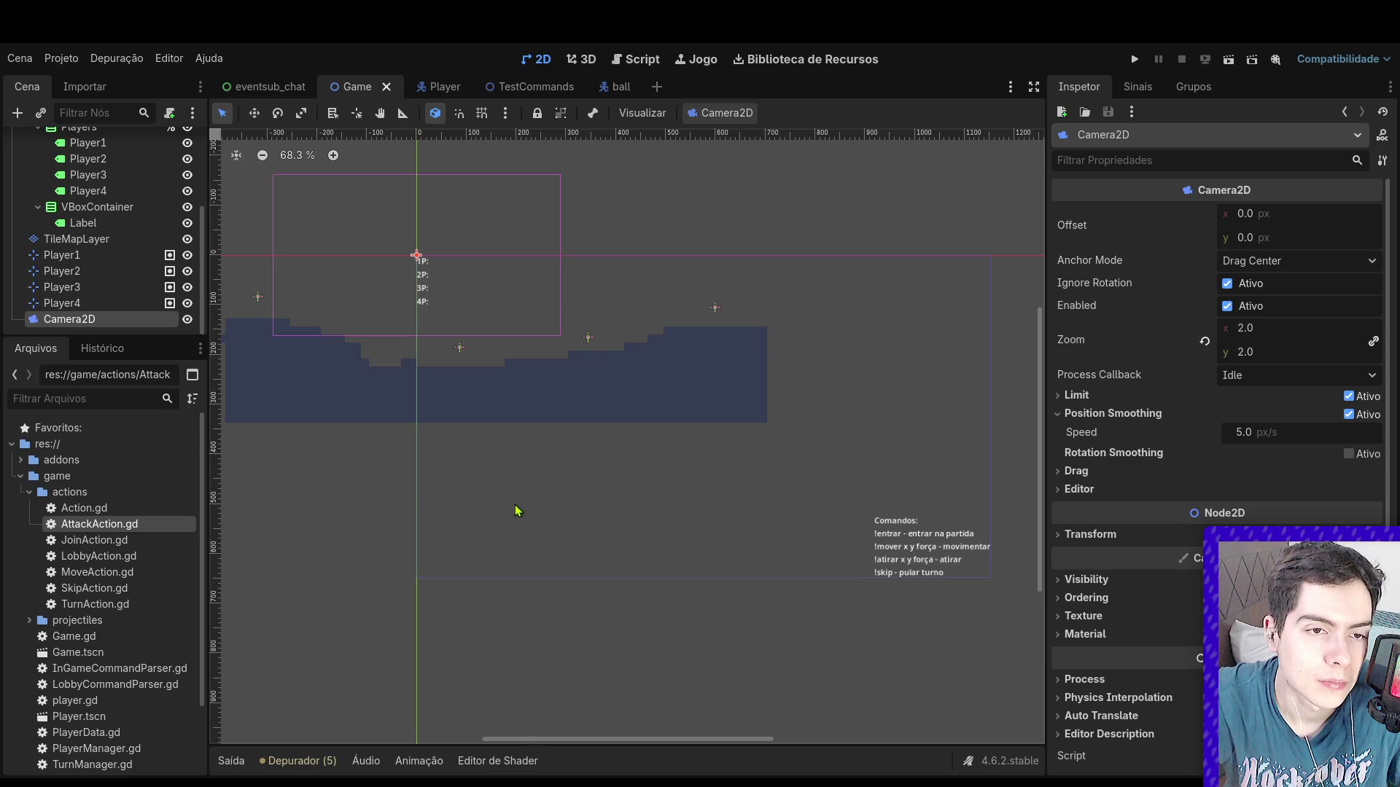
pyautogui.scroll(4, 474, 270)
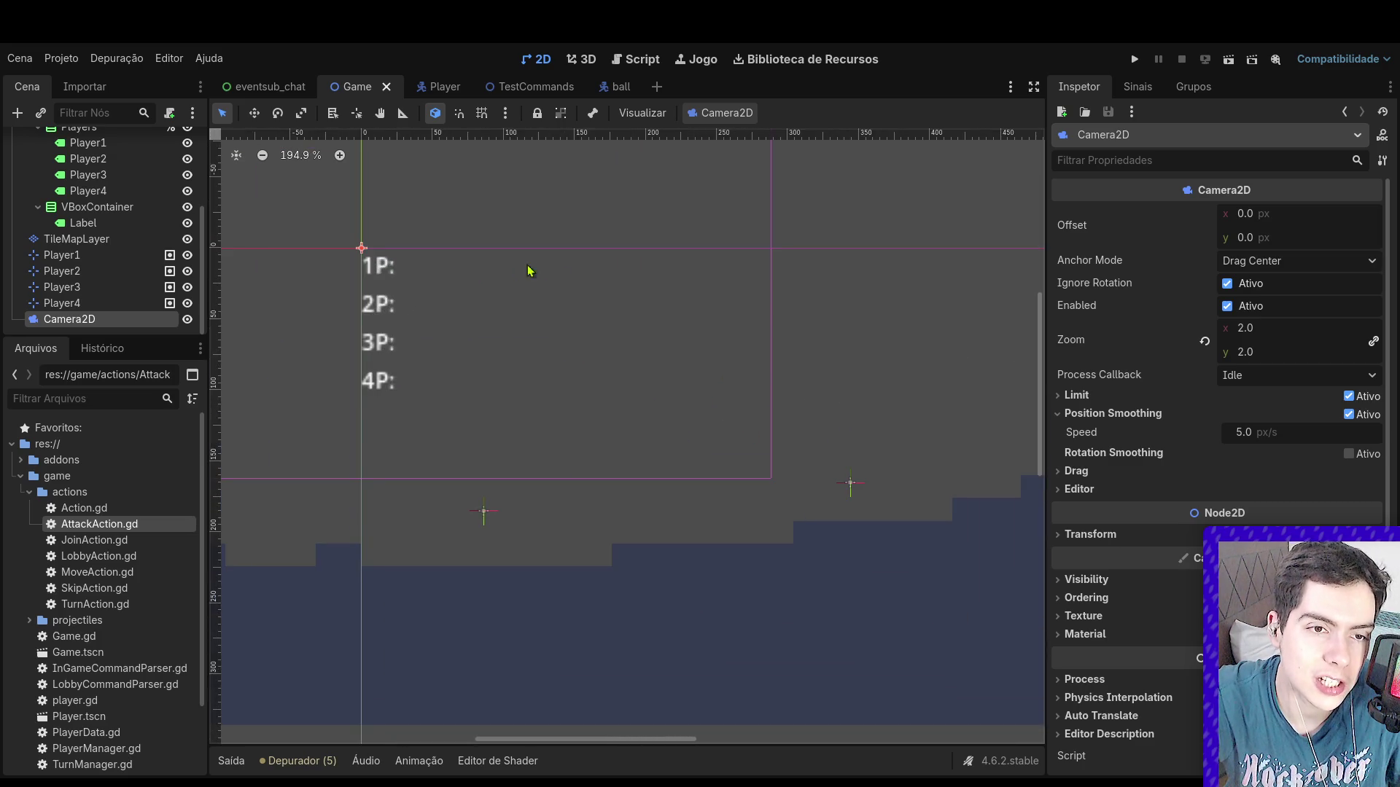
pyautogui.scroll(-6, 539, 377)
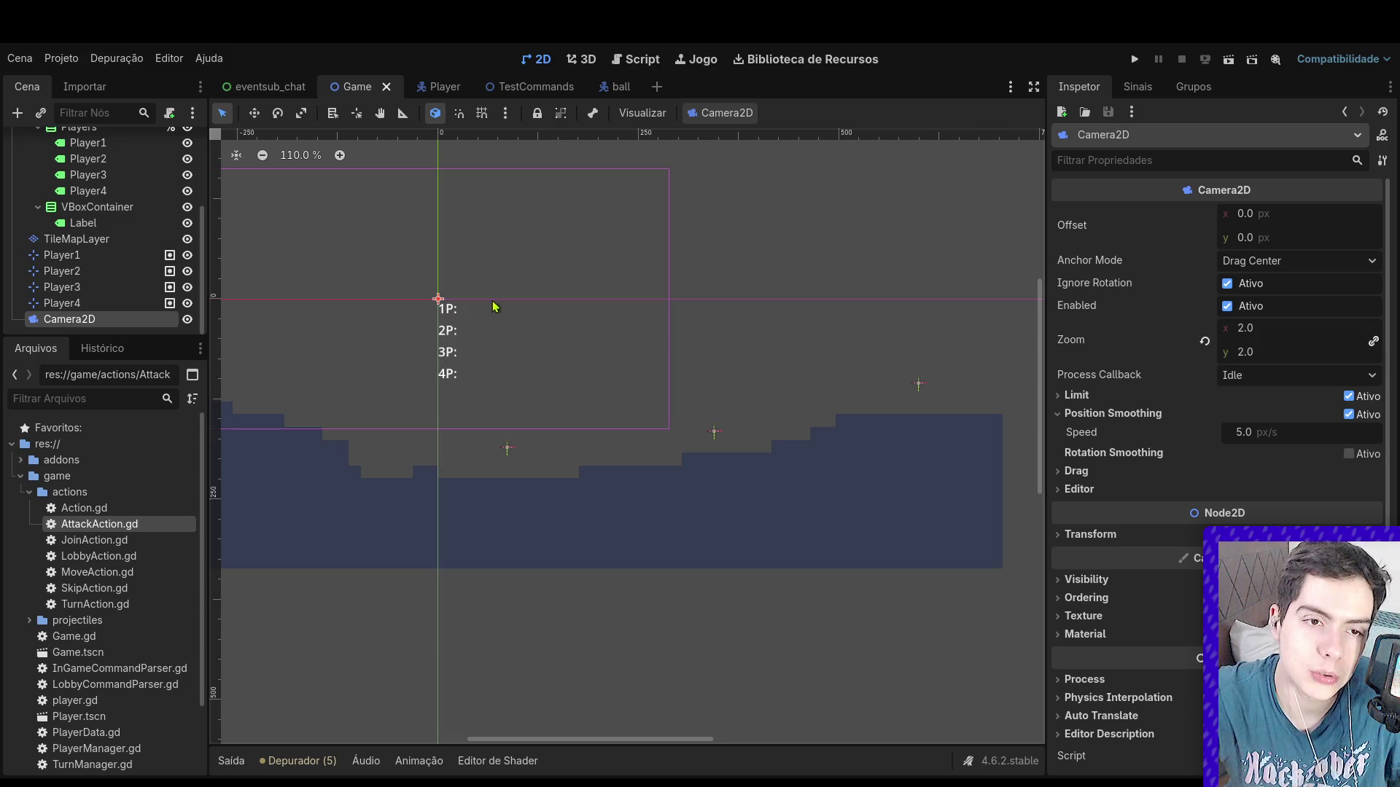
pyautogui.scroll(-3, 493, 303)
pyautogui.scroll(2, 532, 587)
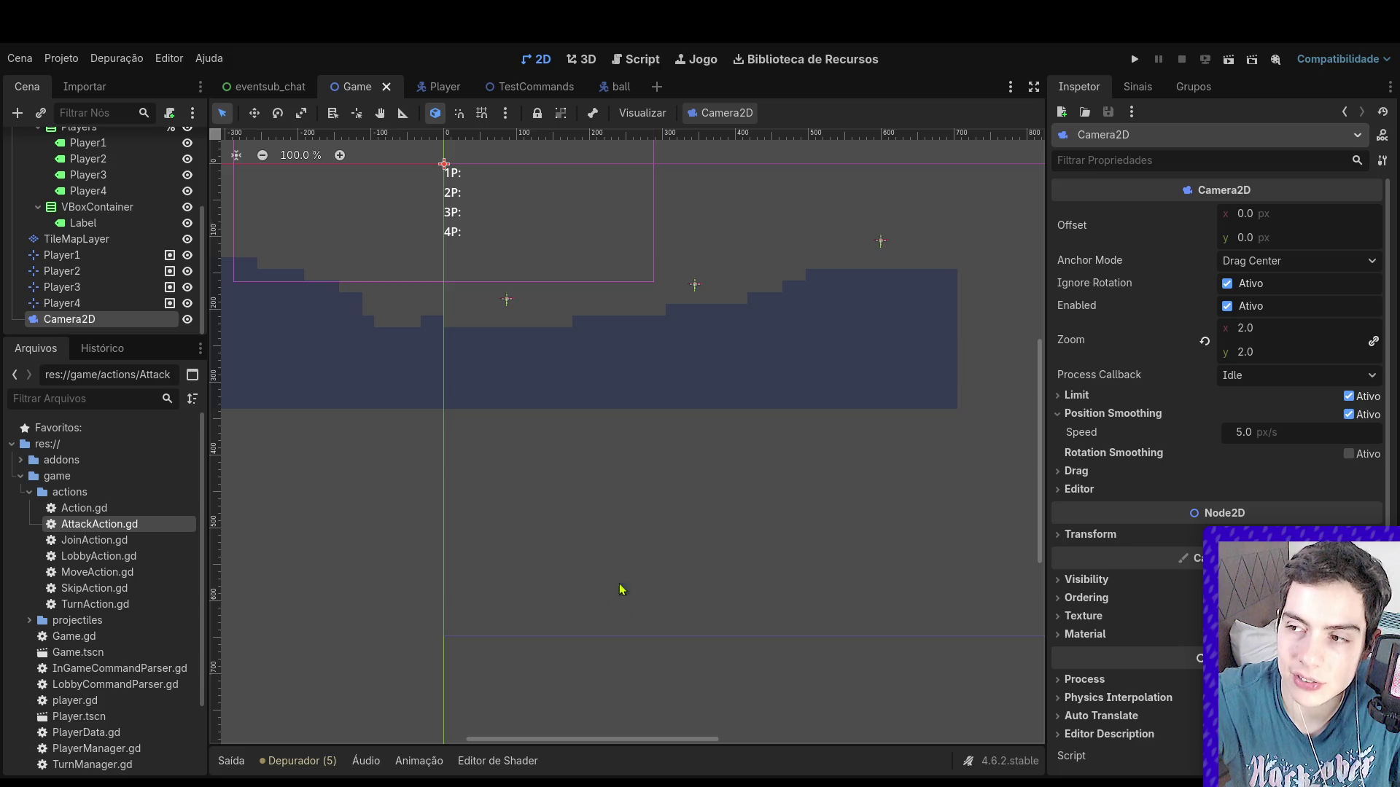
pyautogui.scroll(-3, 500, 600)
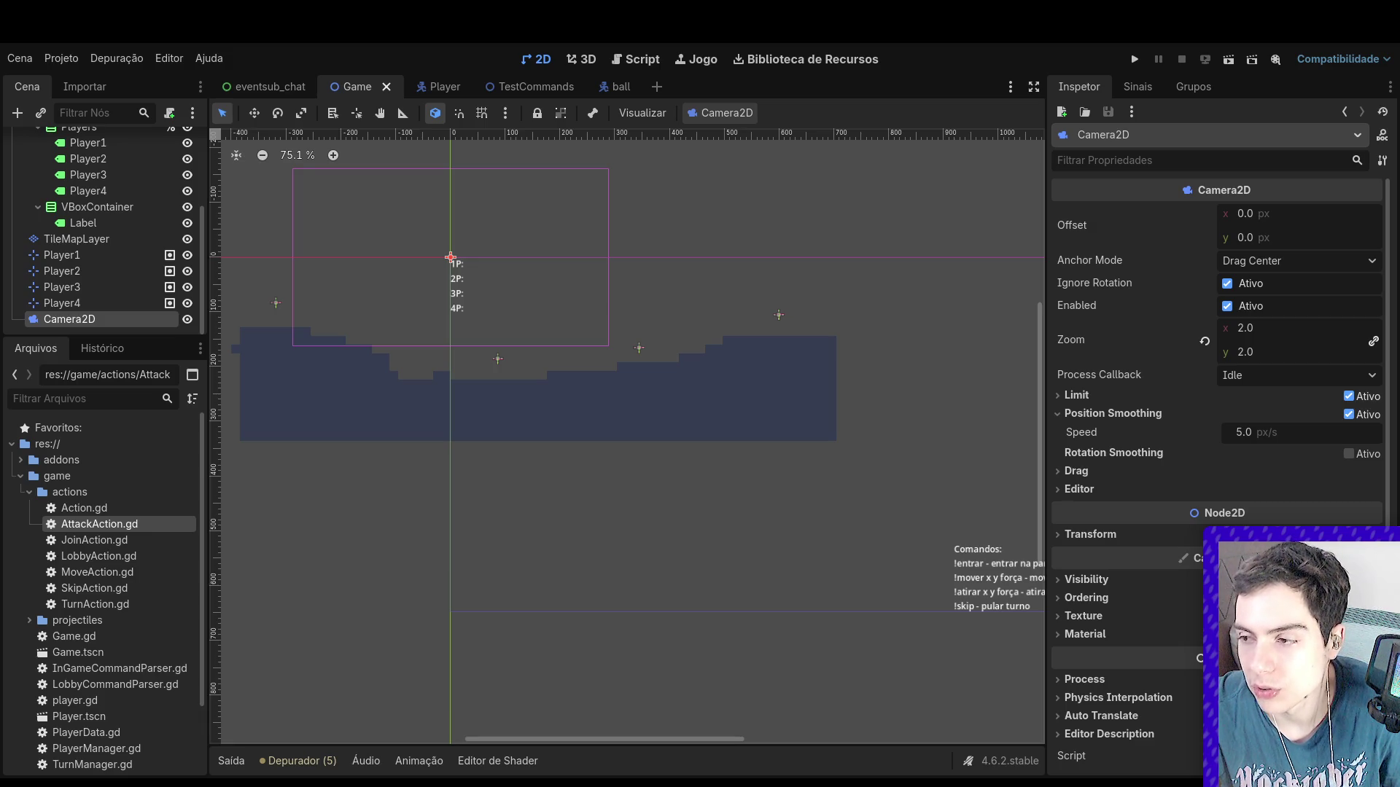
# Step: Clear the canvas selection and collapse the actions folder in the FileSystem dock
pyautogui.click(703, 347)
pyautogui.click(767, 221)
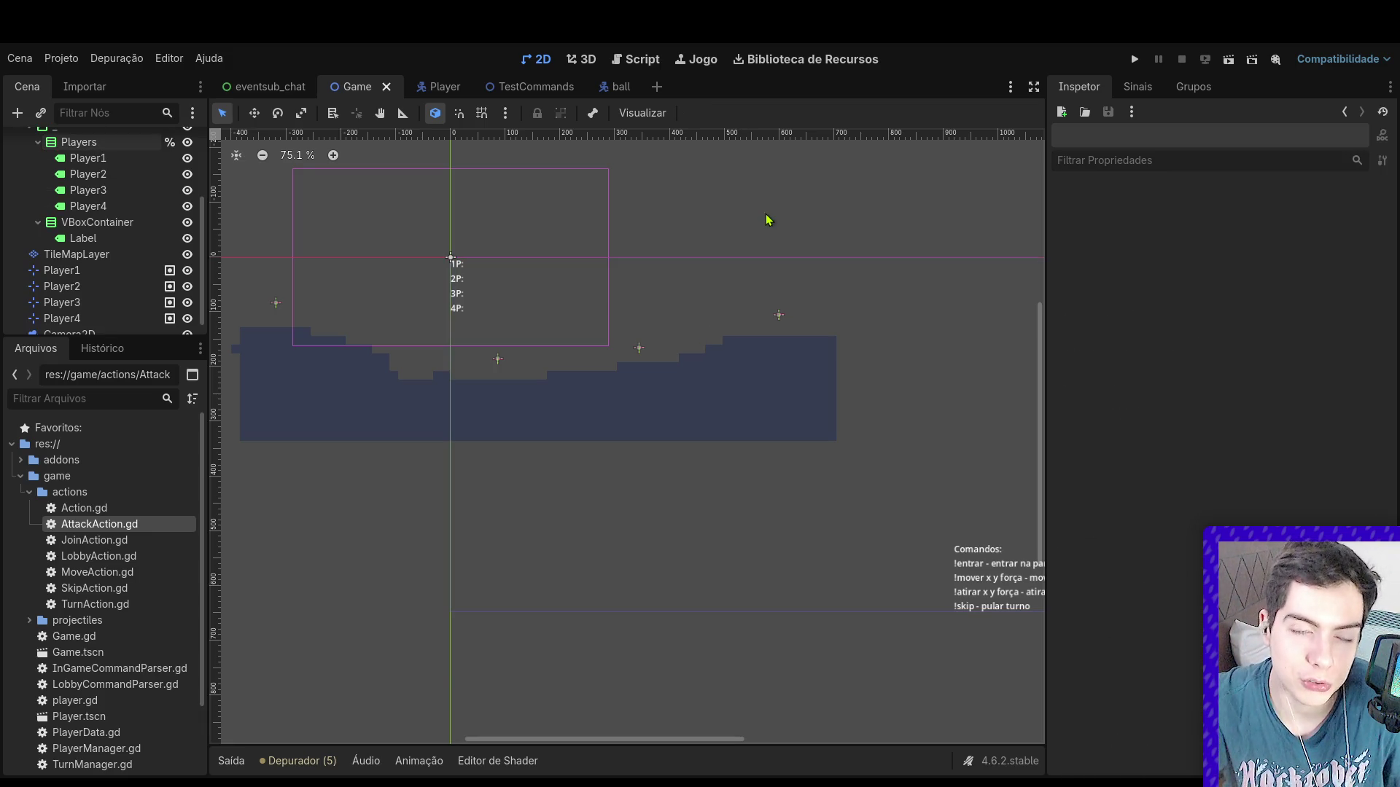
pyautogui.scroll(-2, 805, 227)
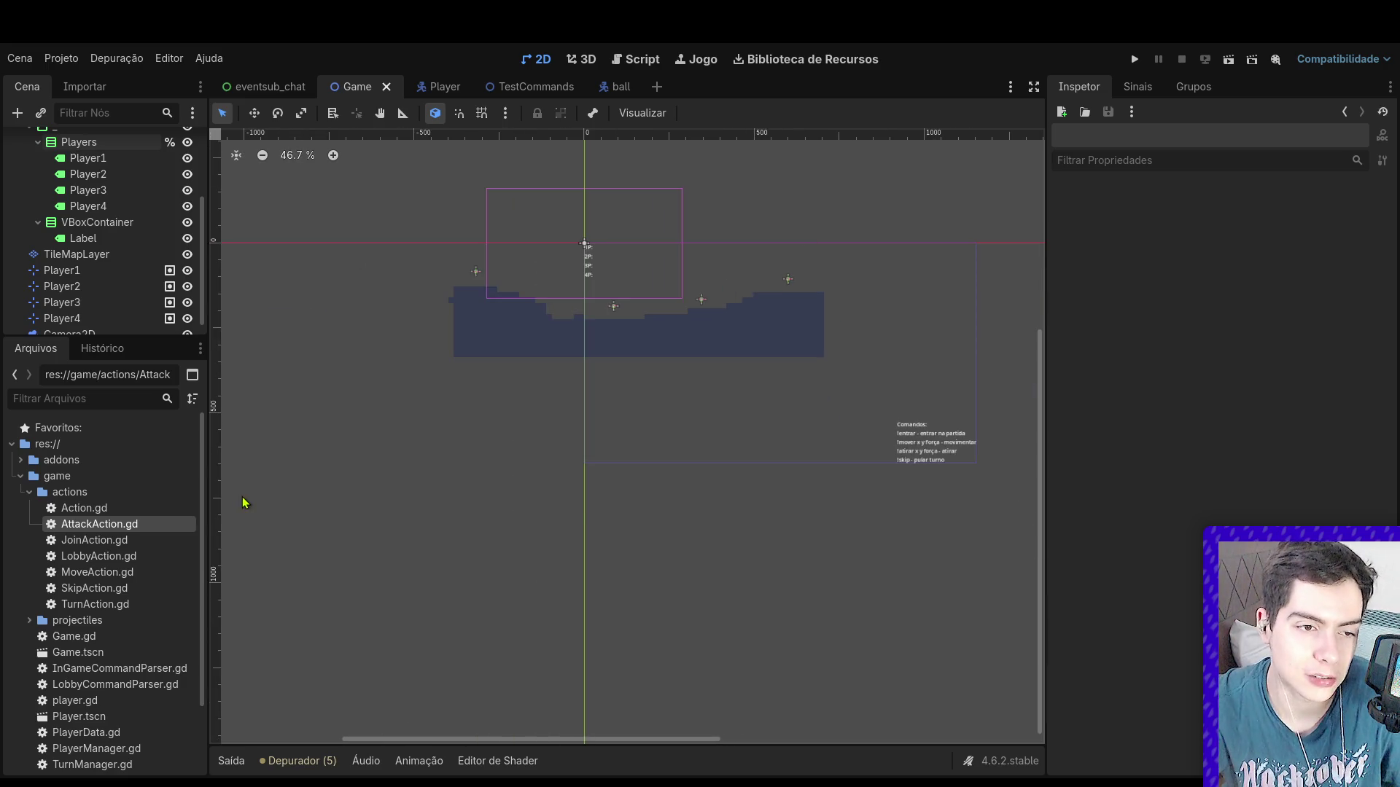
pyautogui.click(29, 495)
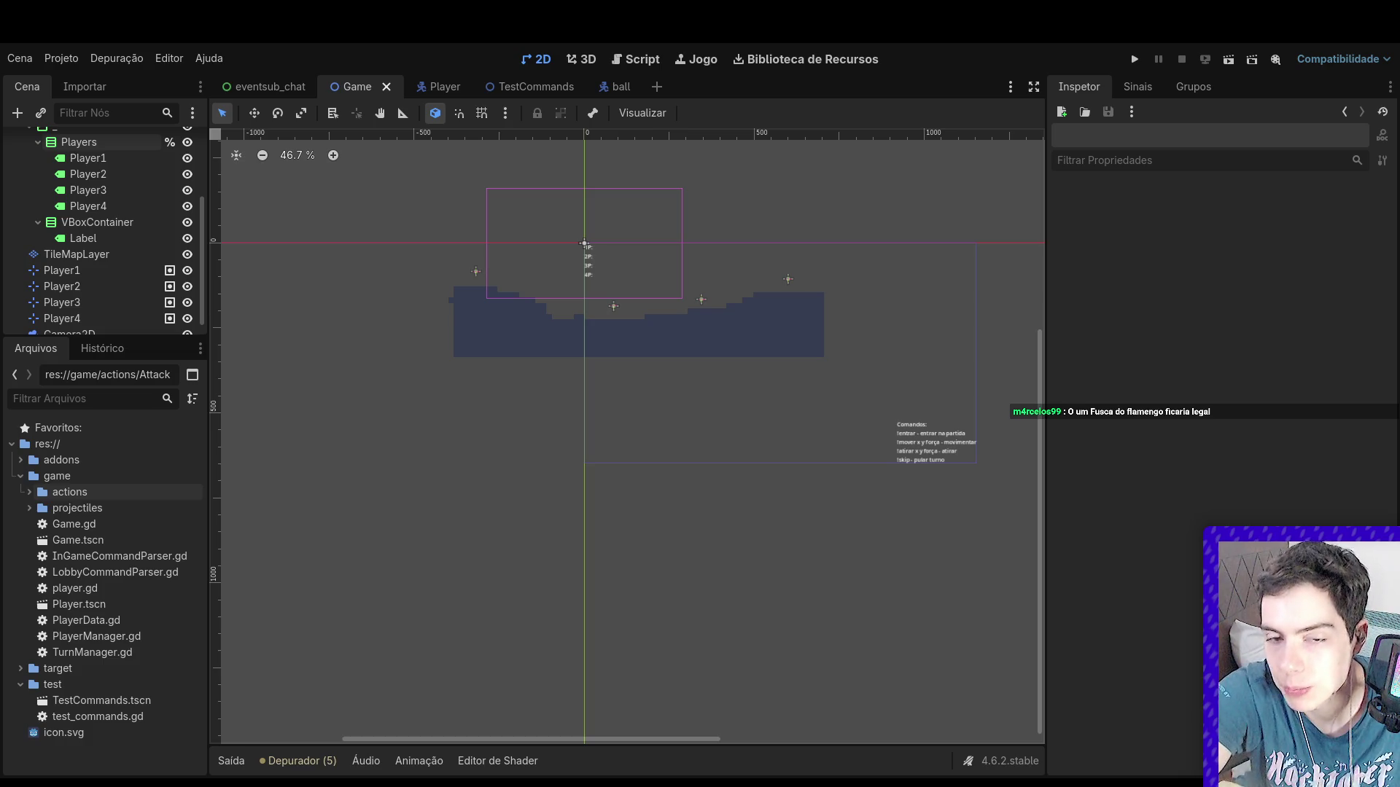
pyautogui.scroll(3, 627, 438)
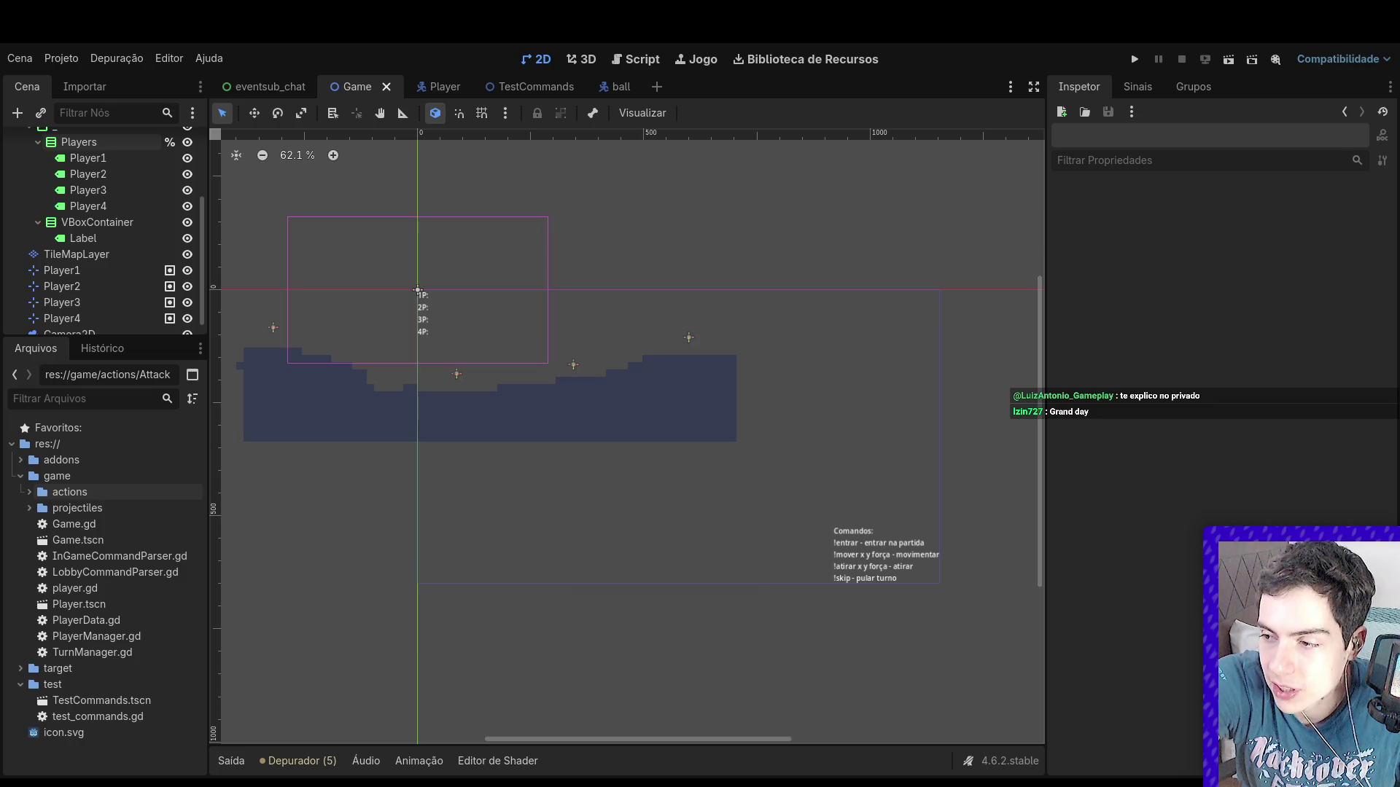
pyautogui.scroll(2, 510, 364)
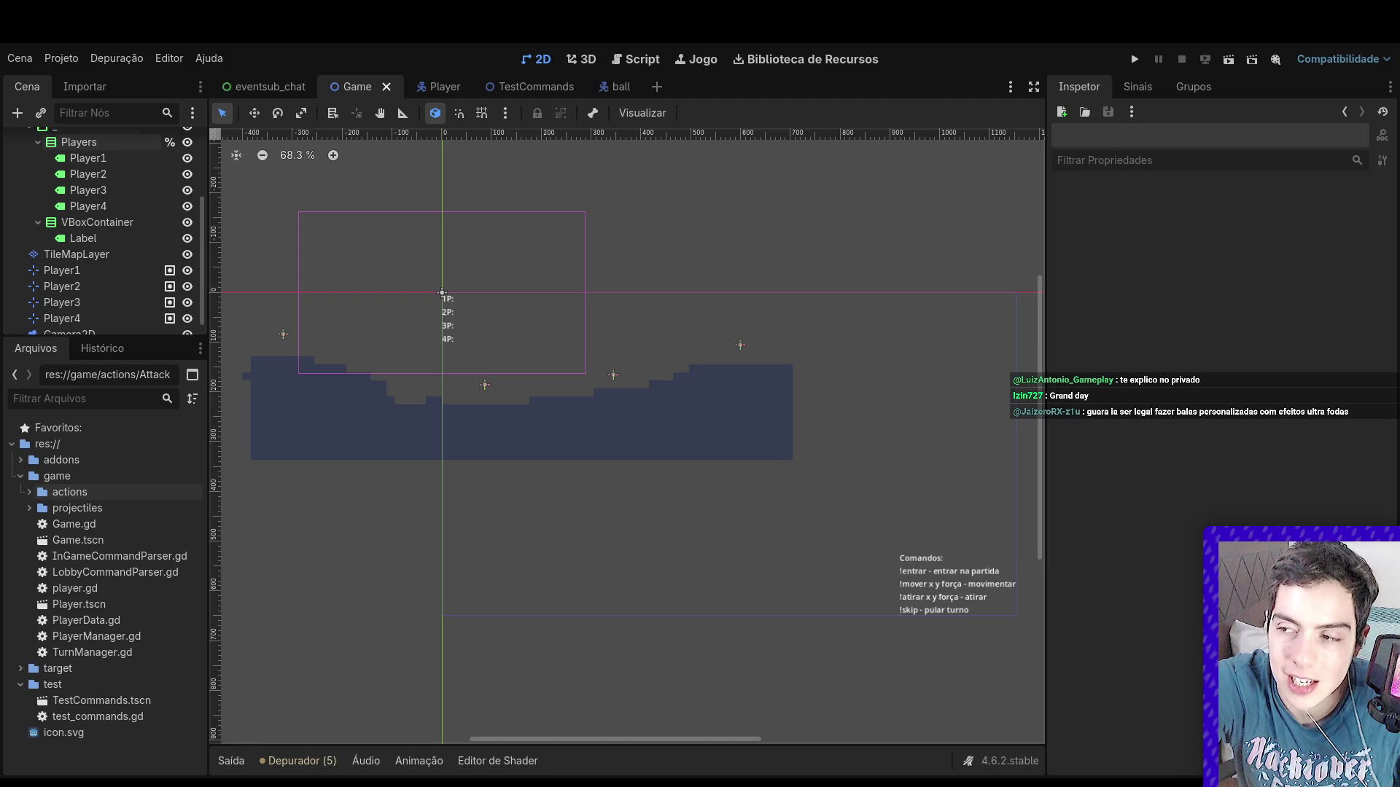
pyautogui.scroll(-1, 448, 317)
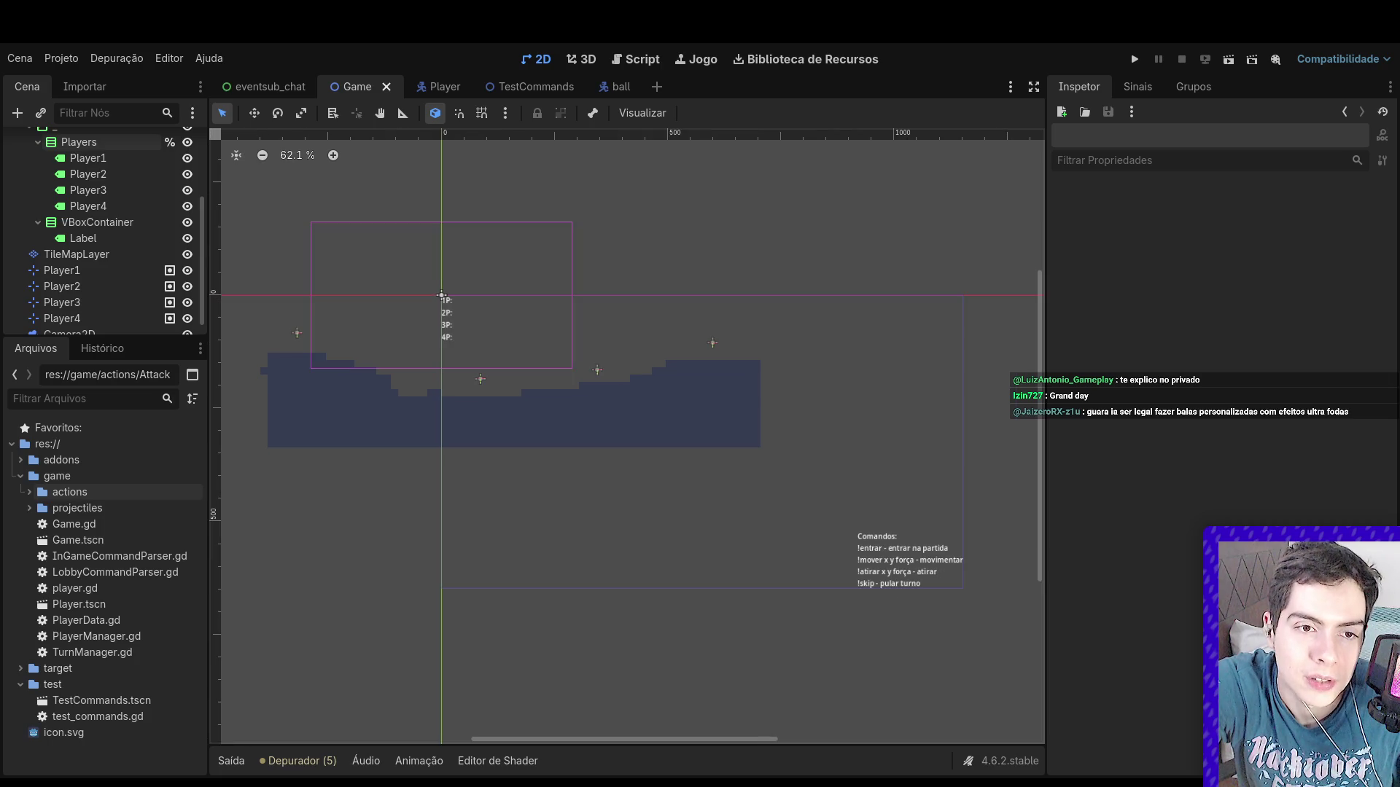
pyautogui.scroll(-2, 753, 356)
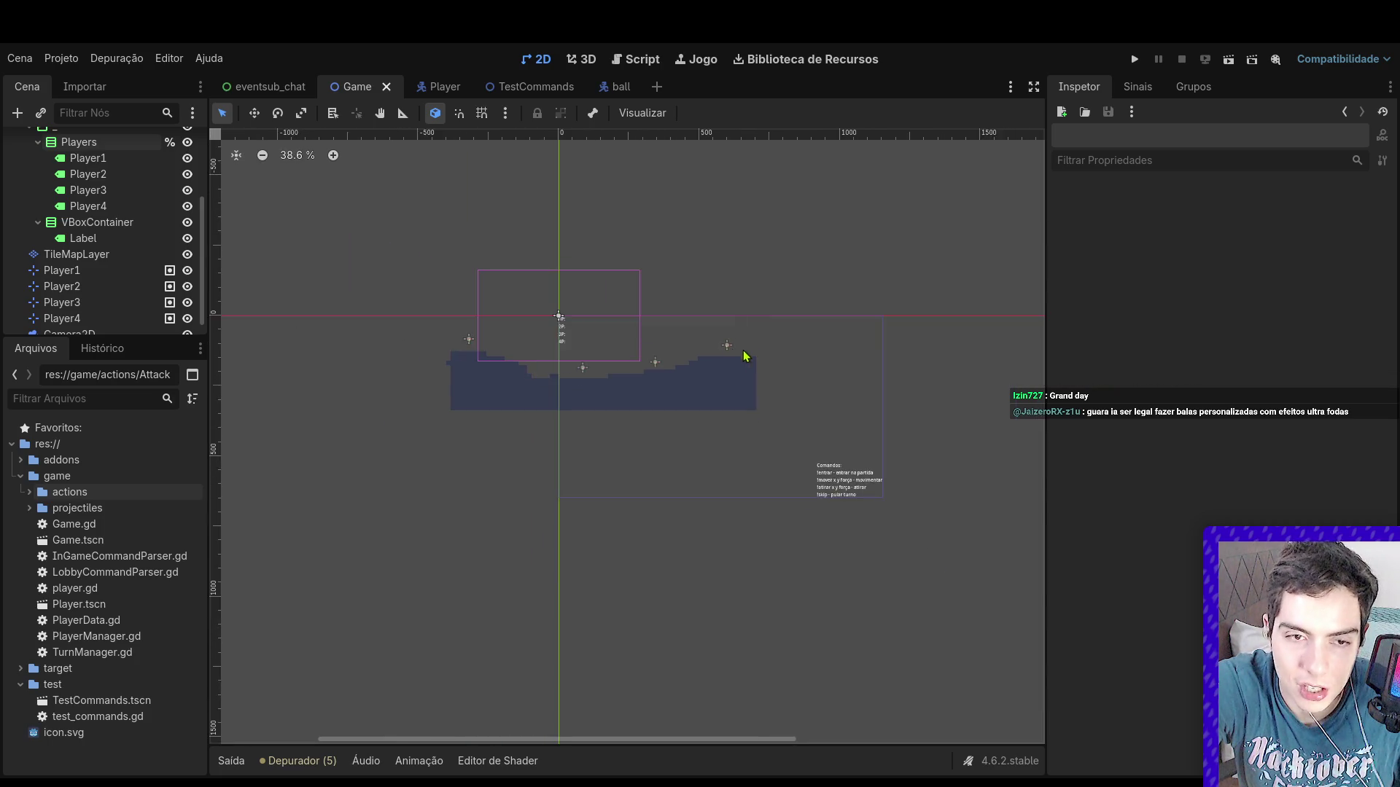
pyautogui.scroll(3, 671, 354)
pyautogui.scroll(-3, 682, 359)
pyautogui.scroll(4, 531, 313)
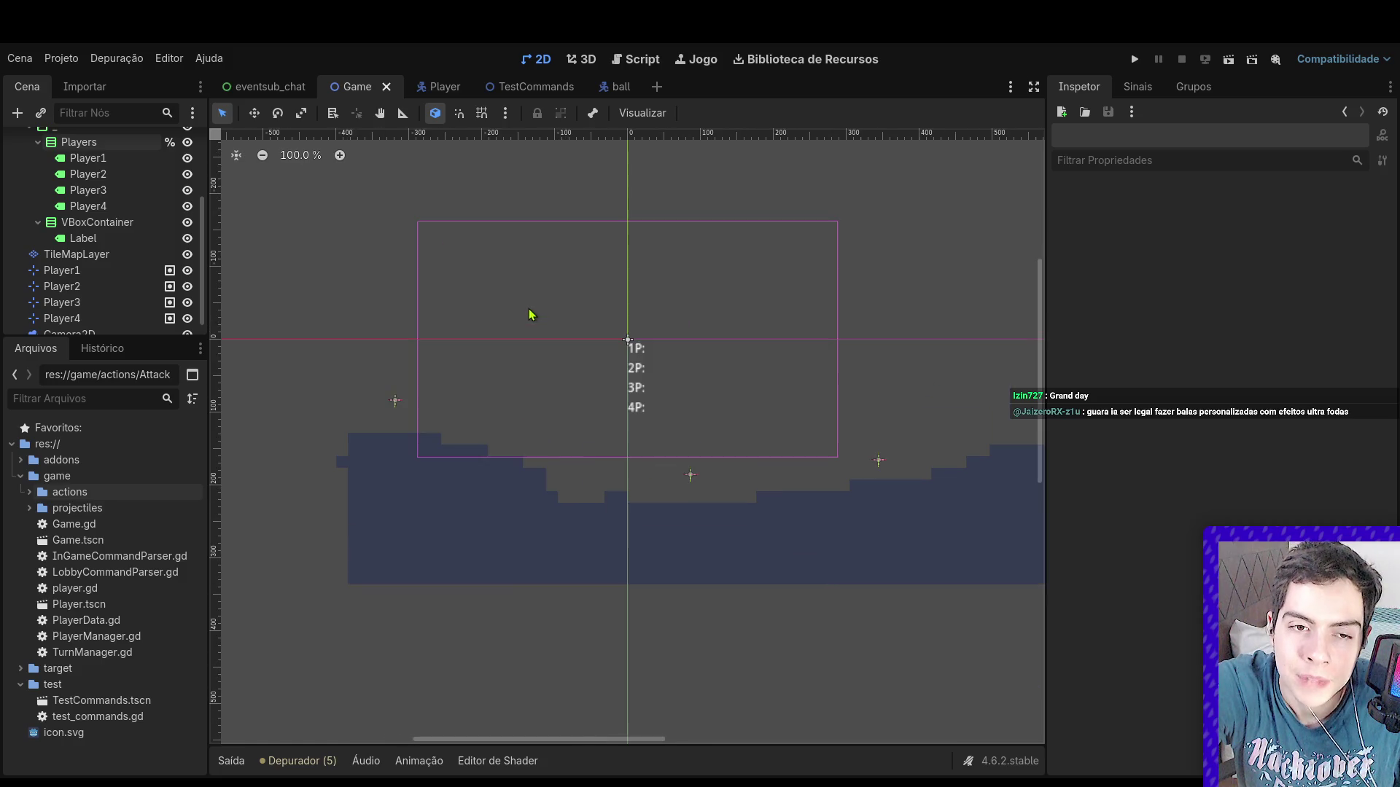
pyautogui.scroll(3, 871, 391)
pyautogui.scroll(-3, 871, 389)
pyautogui.scroll(-10, 870, 392)
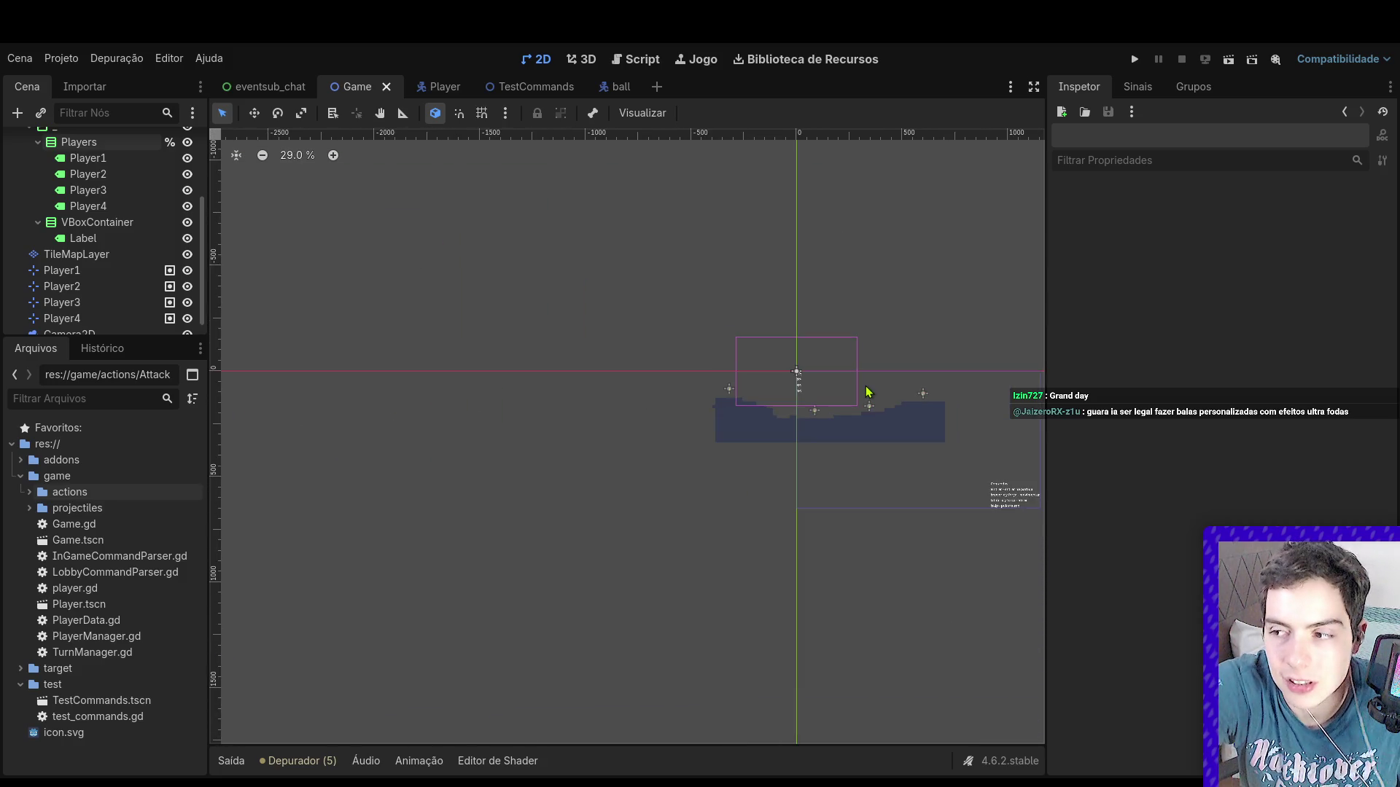
pyautogui.scroll(9, 868, 394)
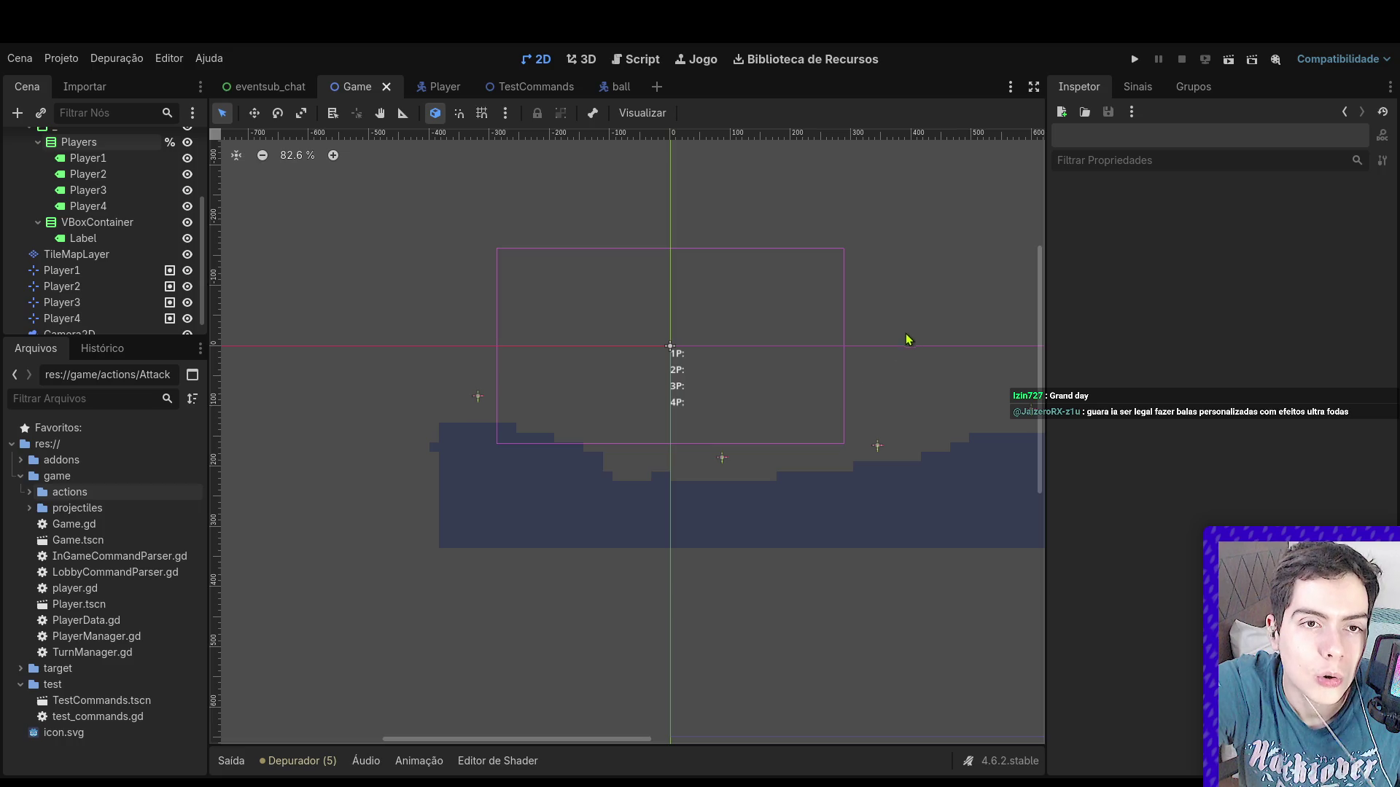
pyautogui.click(613, 86)
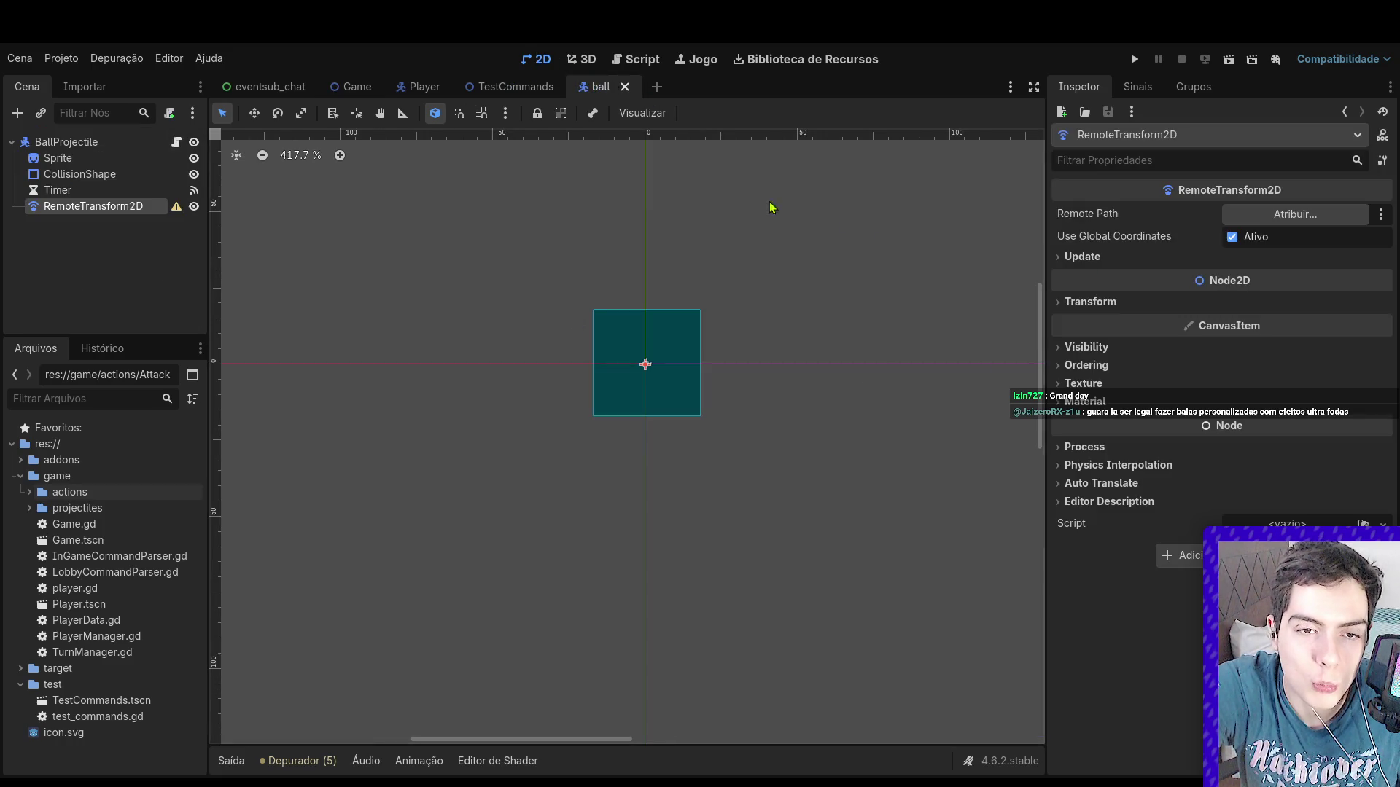
pyautogui.click(350, 87)
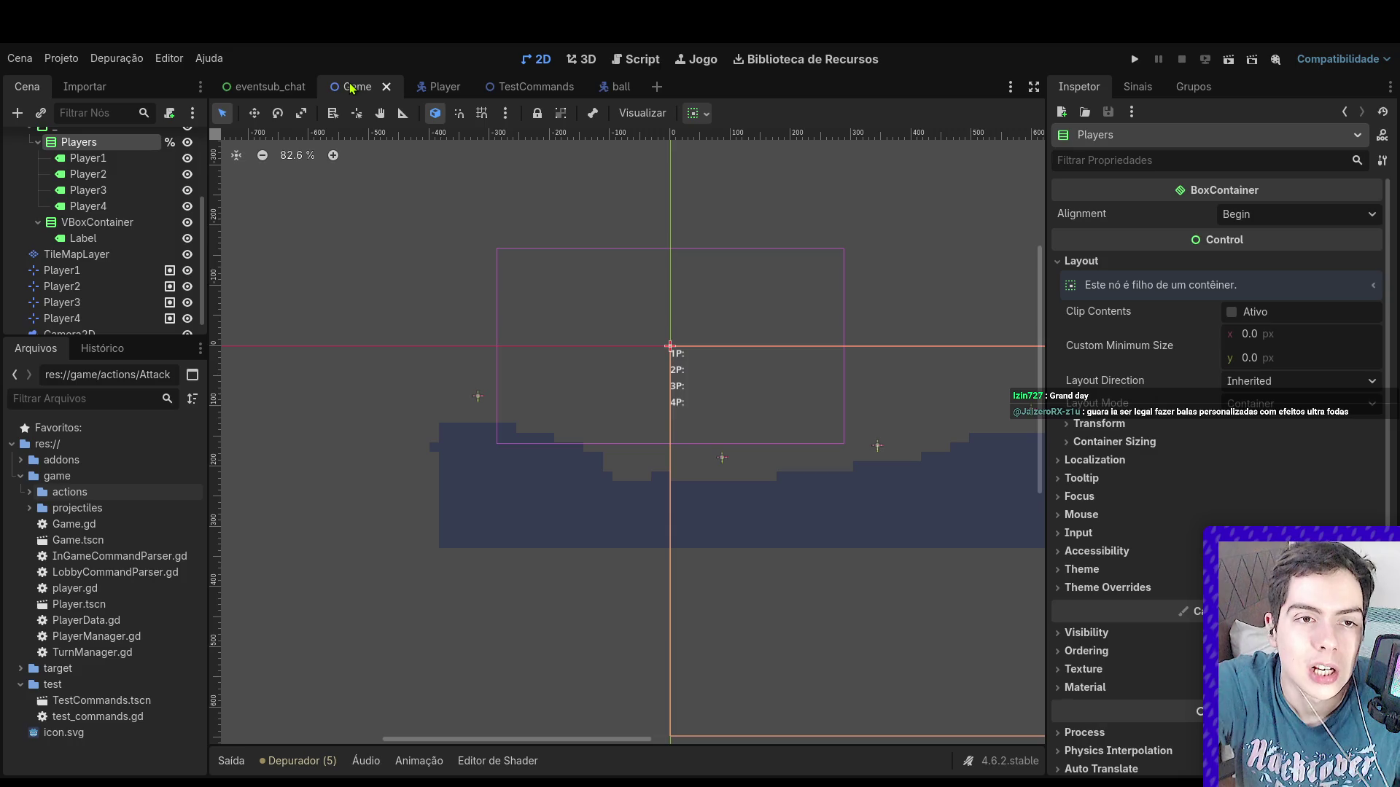